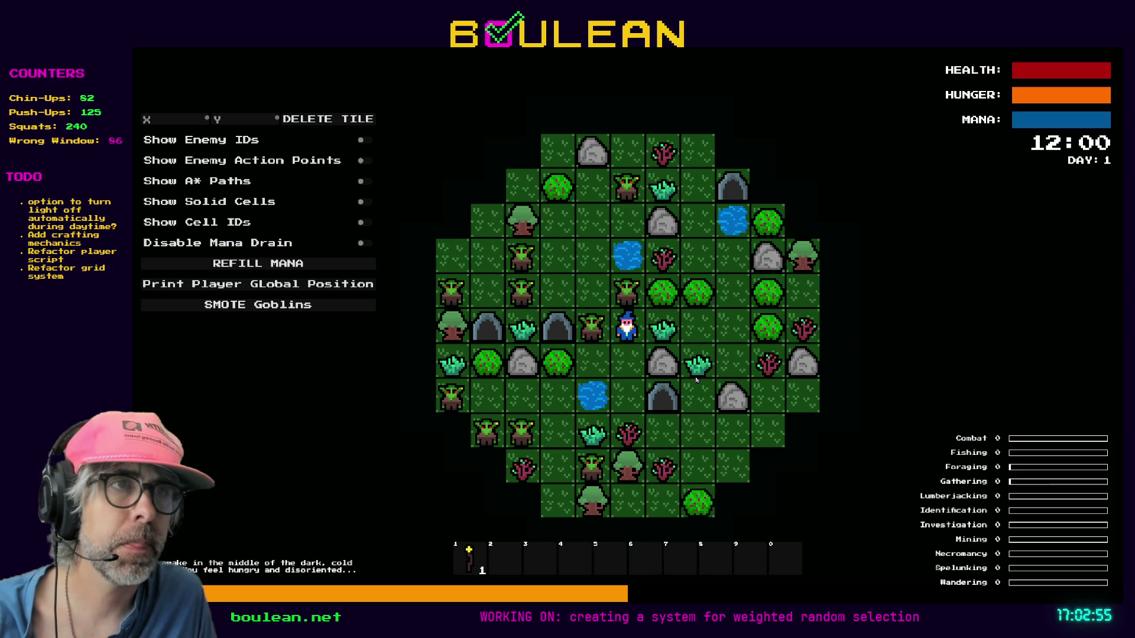
Step: Chop the grass tuft and kill the goblins to the wizard's left and below
{"action": "key", "text": "Right"}
{"action": "key", "text": "Left"}
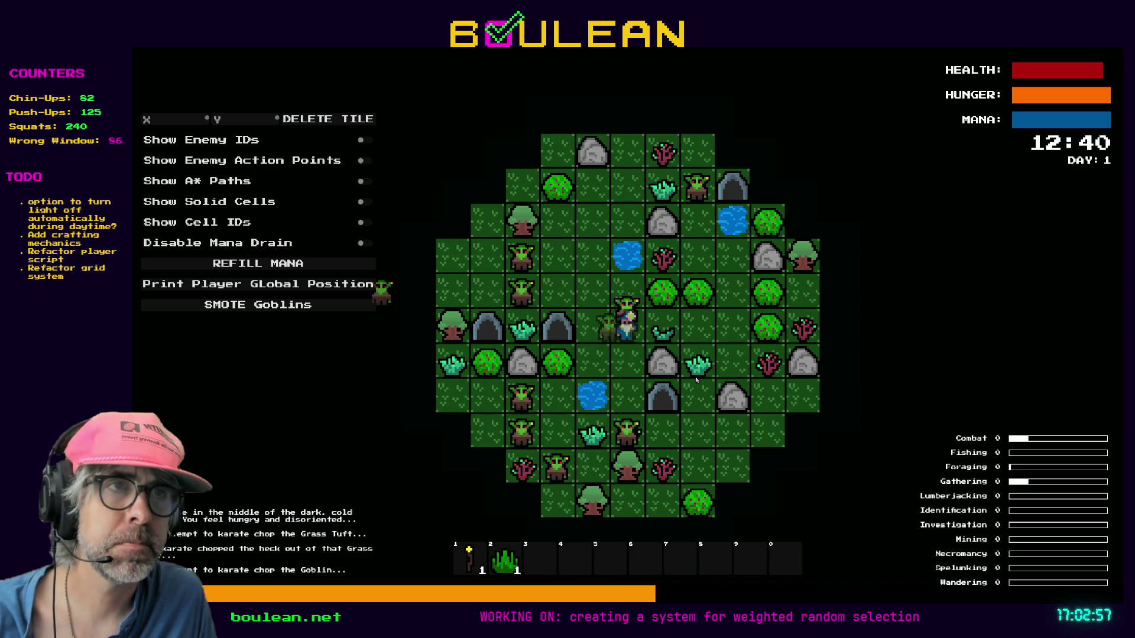
{"action": "key", "text": "Left"}
{"action": "key", "text": "Left"}
{"action": "key", "text": "Left"}
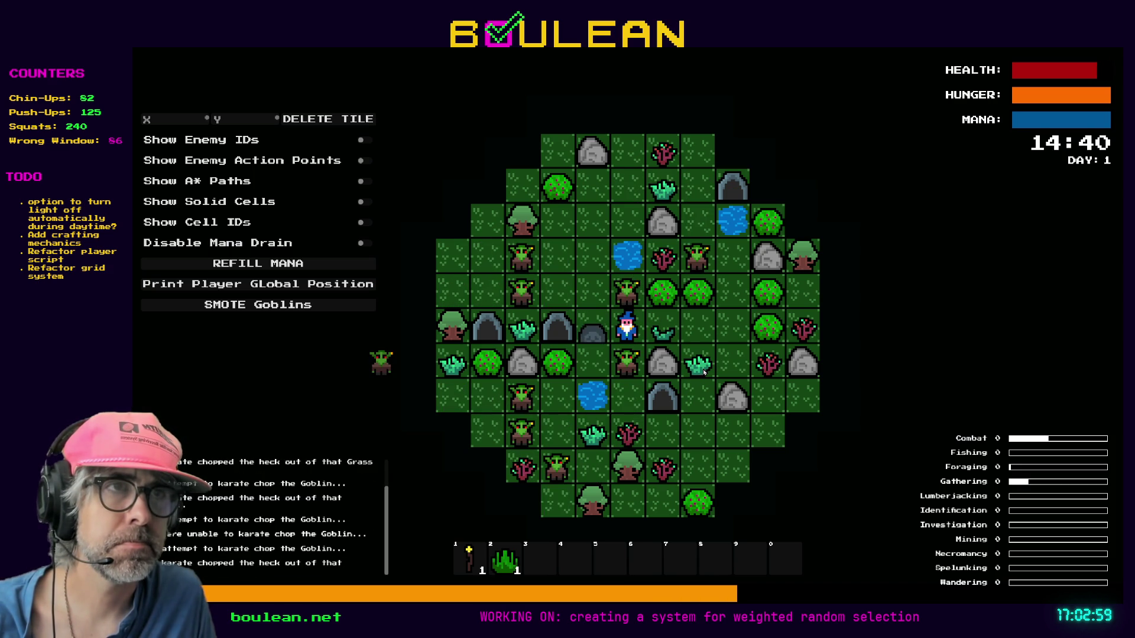
{"action": "key", "text": "Left"}
{"action": "key", "text": "Left"}
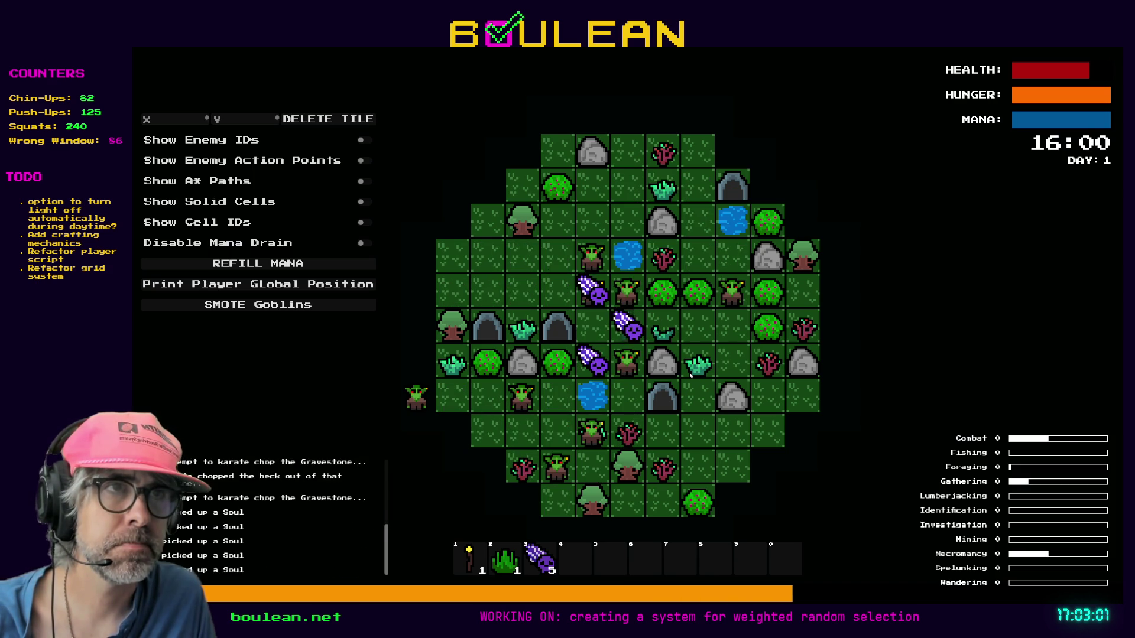
{"action": "key", "text": "Down"}
{"action": "key", "text": "Down"}
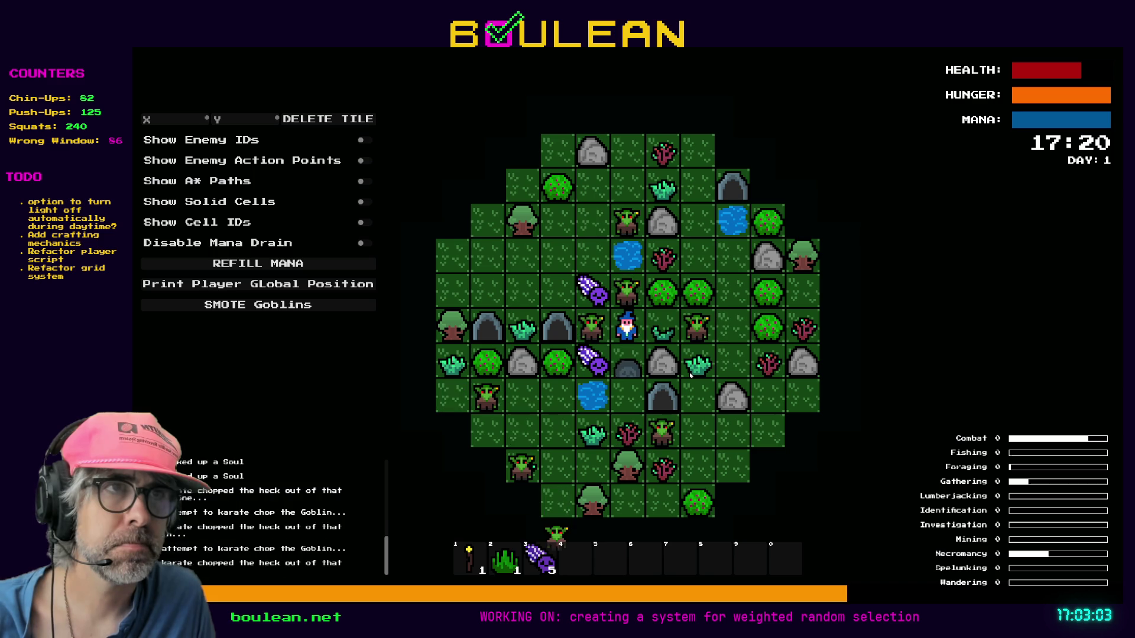
Step: Walk south and west over the scattered souls, then attack the neighbouring goblin
{"action": "key", "text": "Down"}
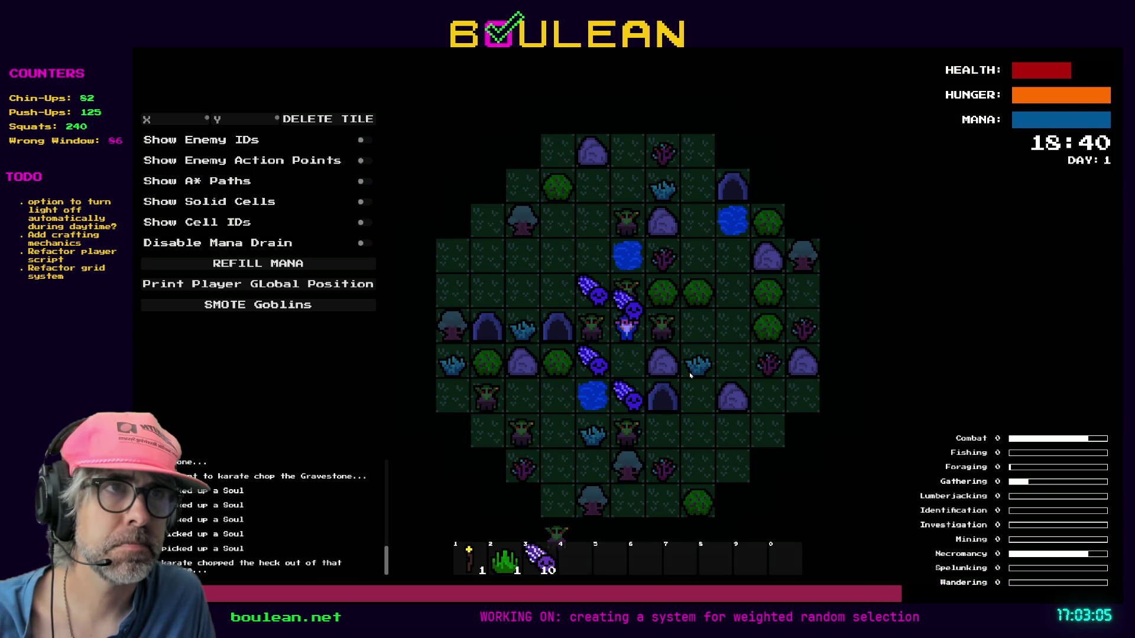
{"action": "key", "text": "Down"}
{"action": "key", "text": "Down"}
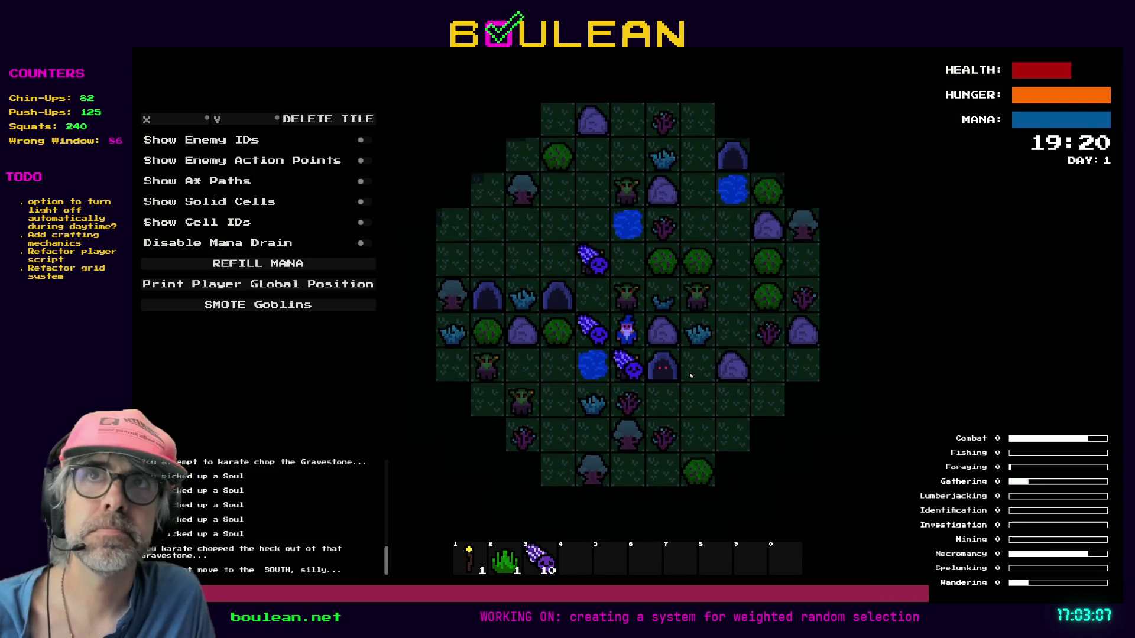
{"action": "key", "text": "Down"}
{"action": "key", "text": "Left"}
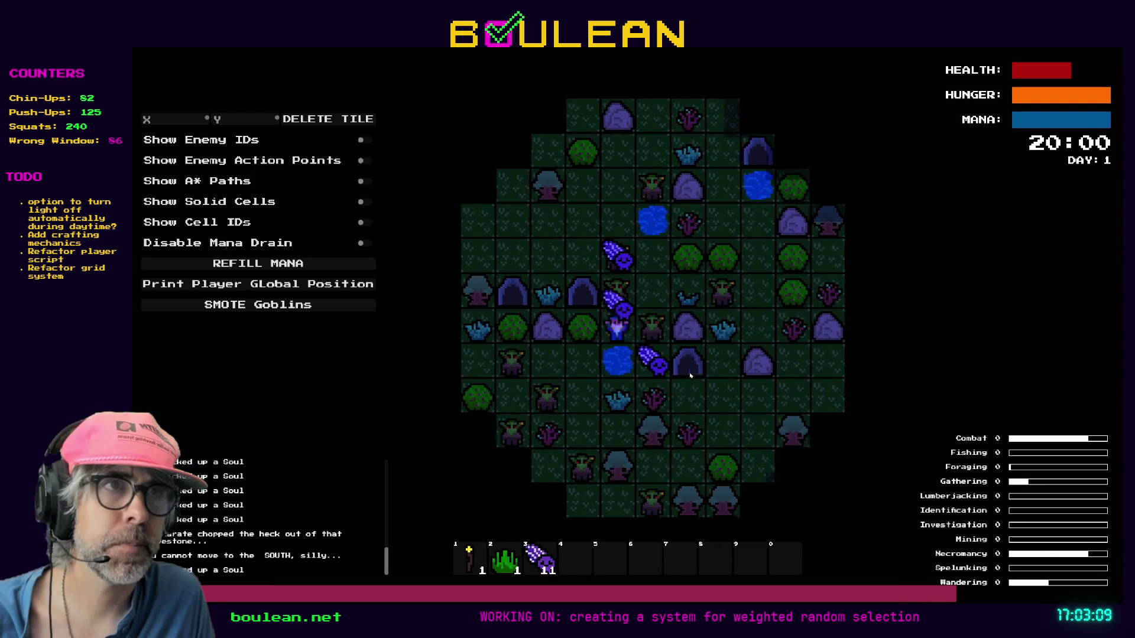
{"action": "key", "text": "Right"}
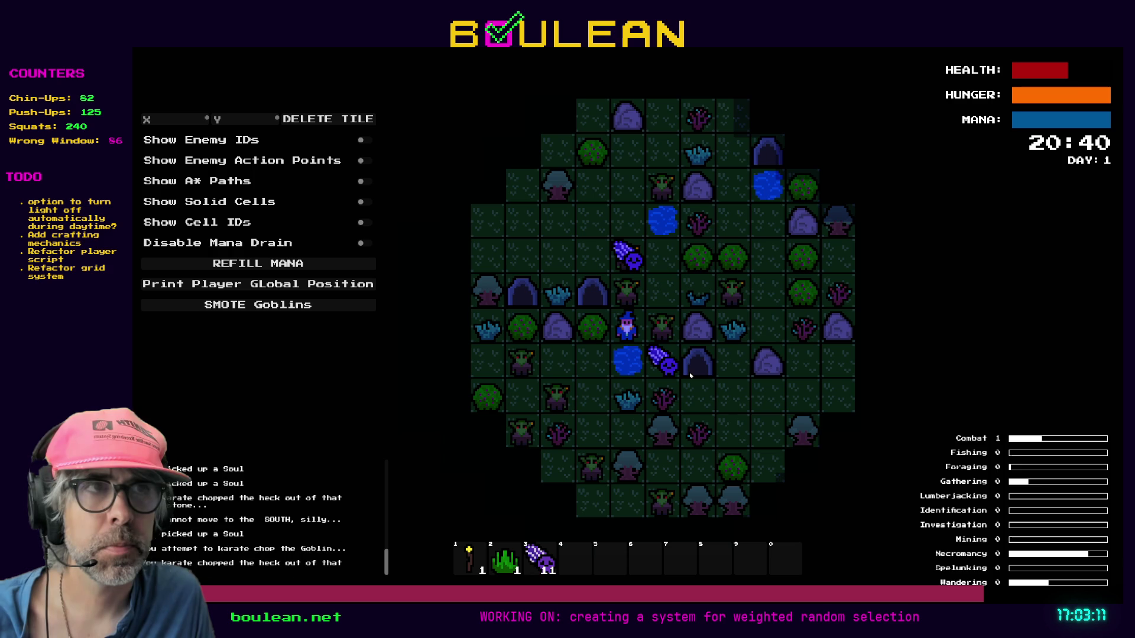
{"action": "key", "text": "Right"}
{"action": "key", "text": "Right"}
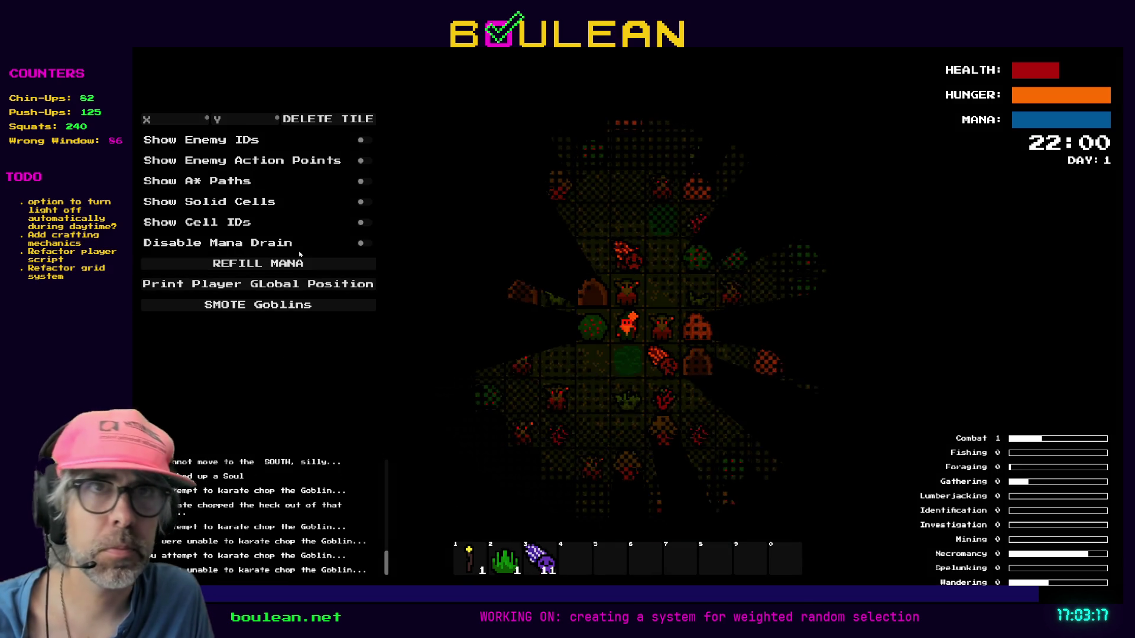
Step: Smite all goblins with SMOTE Goblins and walk over to collect their souls
{"action": "left_click", "coordinate": [318, 306]}
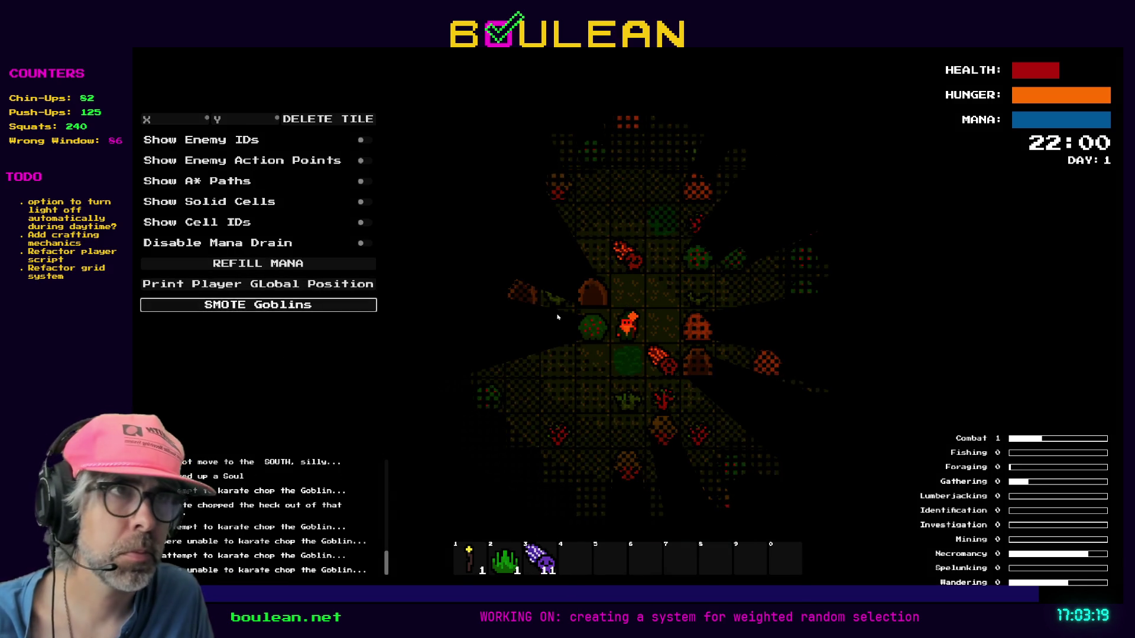
{"action": "key", "text": "Right"}
{"action": "key", "text": "Right"}
{"action": "key", "text": "Right"}
{"action": "key", "text": "Left"}
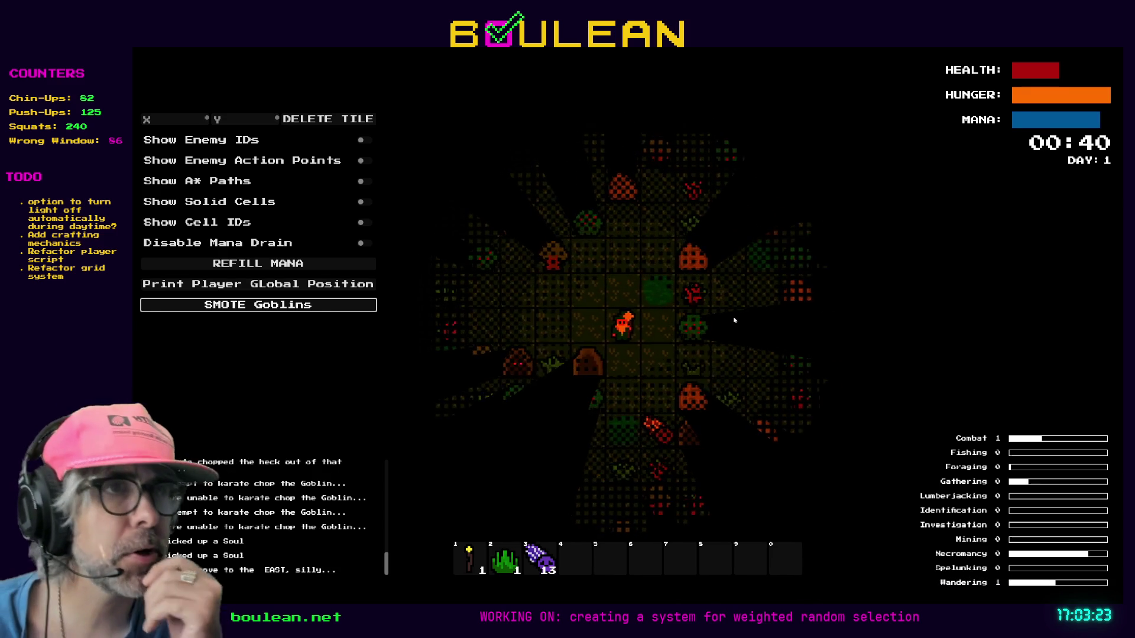
{"action": "key", "text": "Left"}
{"action": "key", "text": "Up"}
{"action": "key", "text": "Up"}
{"action": "key", "text": "Up"}
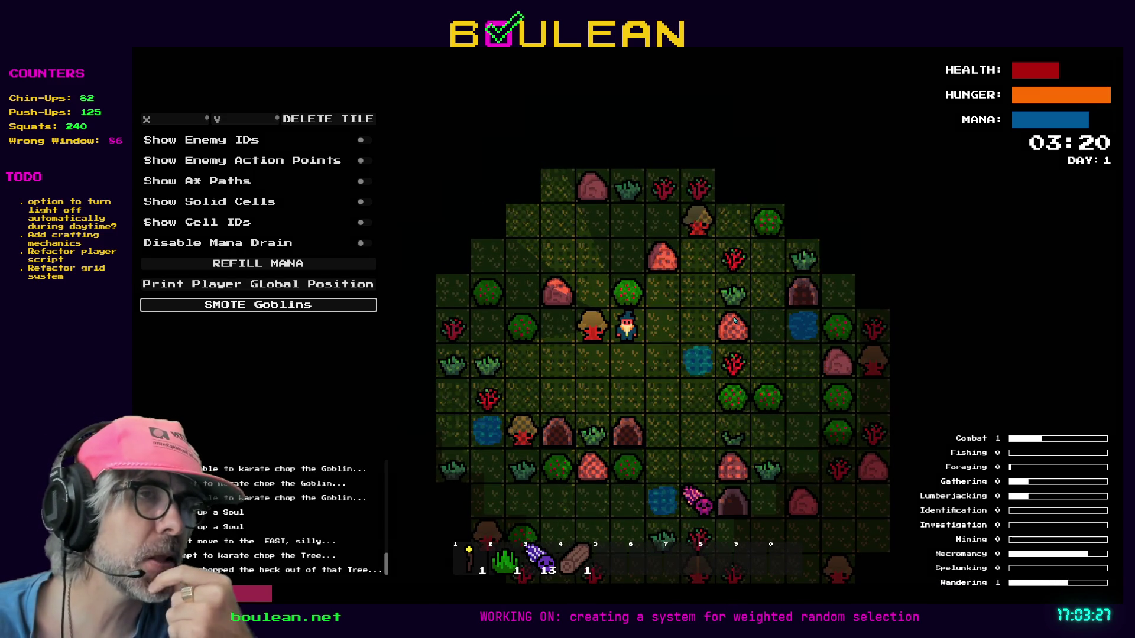
Step: Chop down the tree west of the wizard, gaining 3 logs
{"action": "key", "text": "Up"}
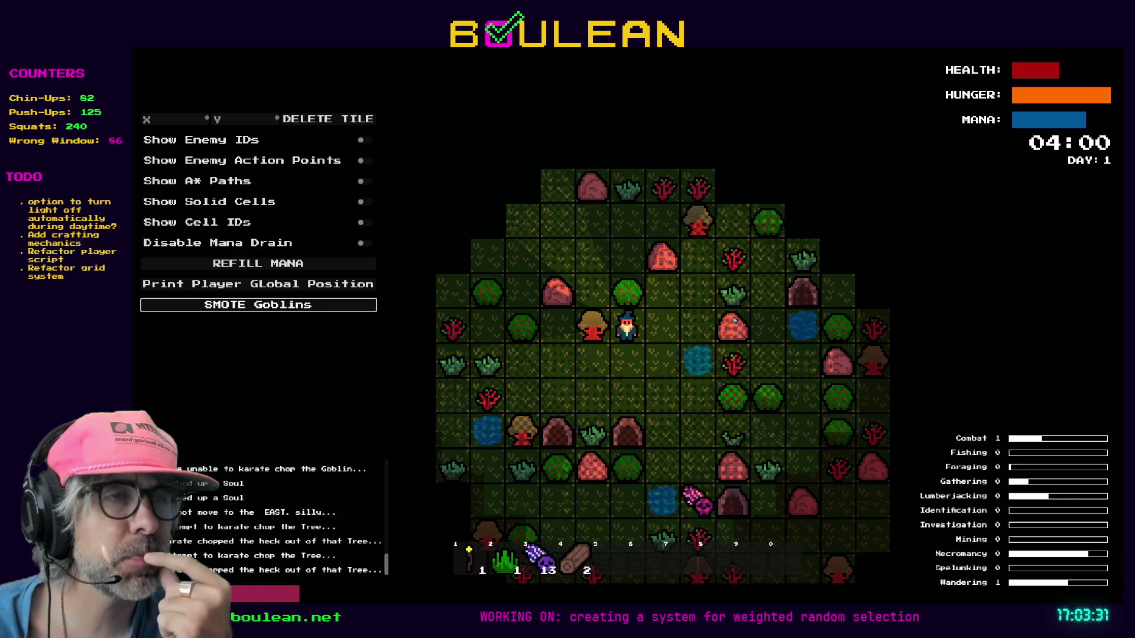
{"action": "key", "text": "Left"}
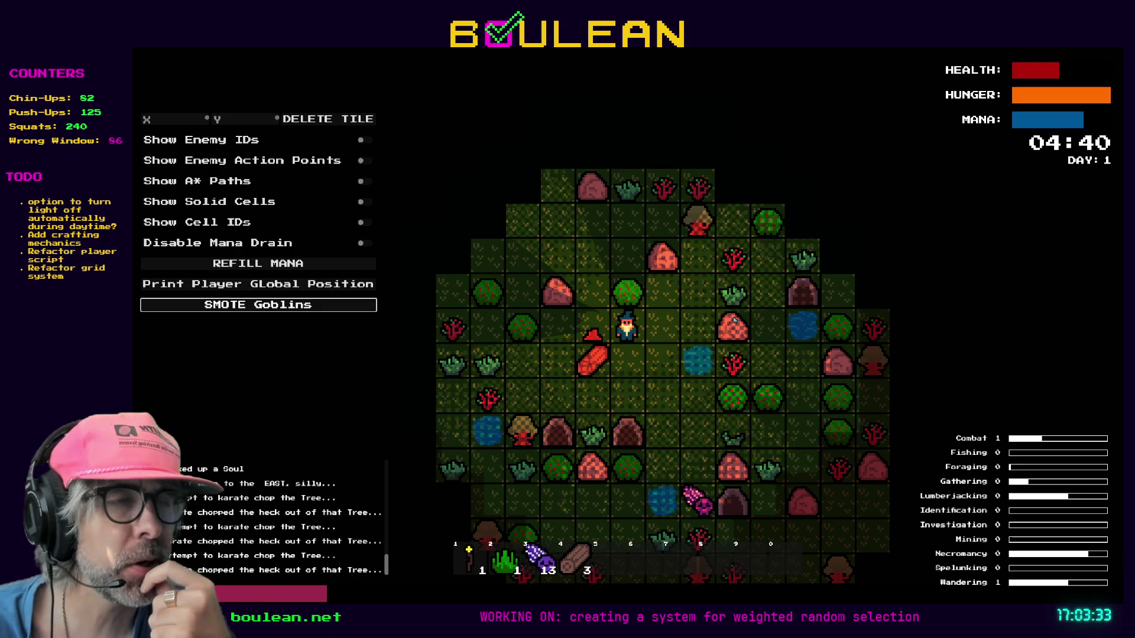
{"action": "key", "text": "Down"}
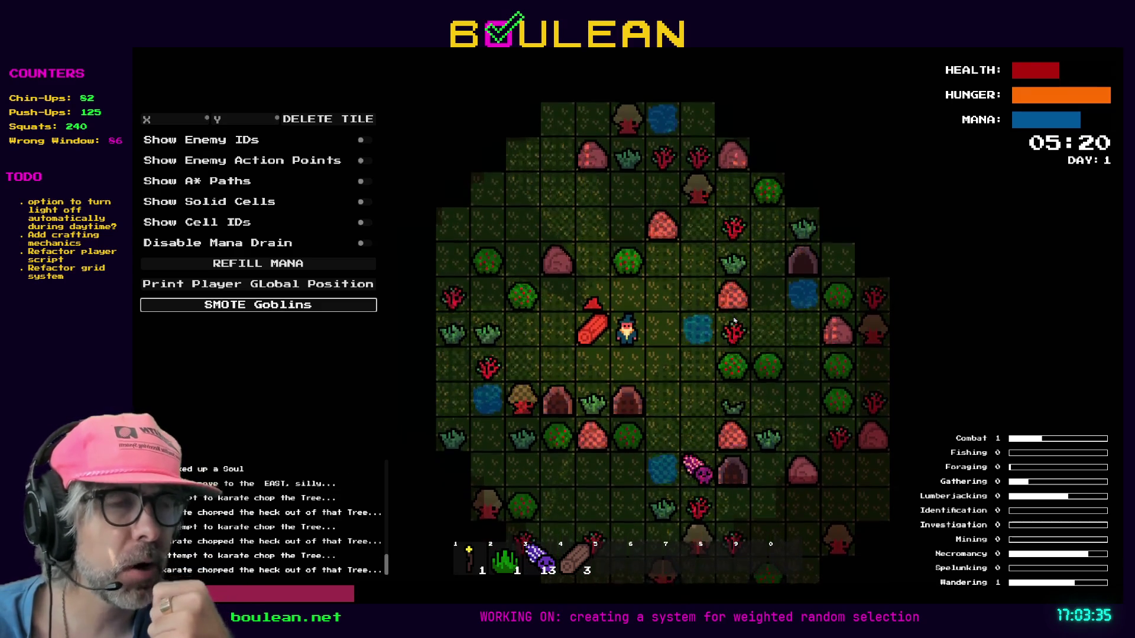
{"action": "scroll", "coordinate": [598, 330], "scroll_direction": "up", "scroll_amount": 3}
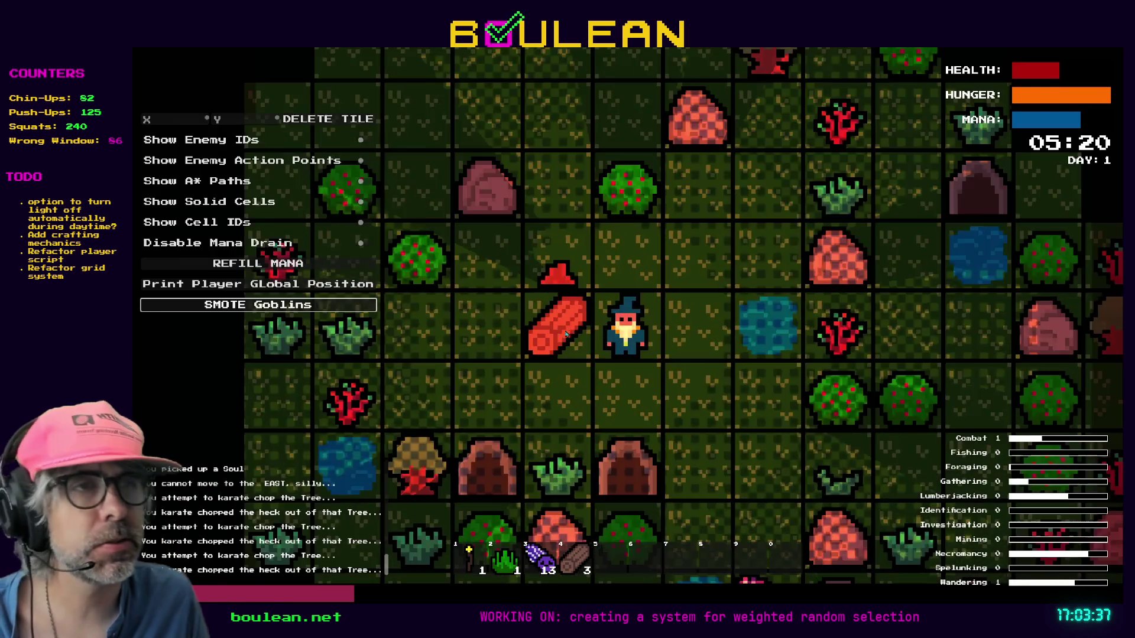
Step: Walk west onto the fallen logs to collect them, reaching 8 logs, then move down-left
{"action": "key", "text": "Left"}
{"action": "key", "text": "Left"}
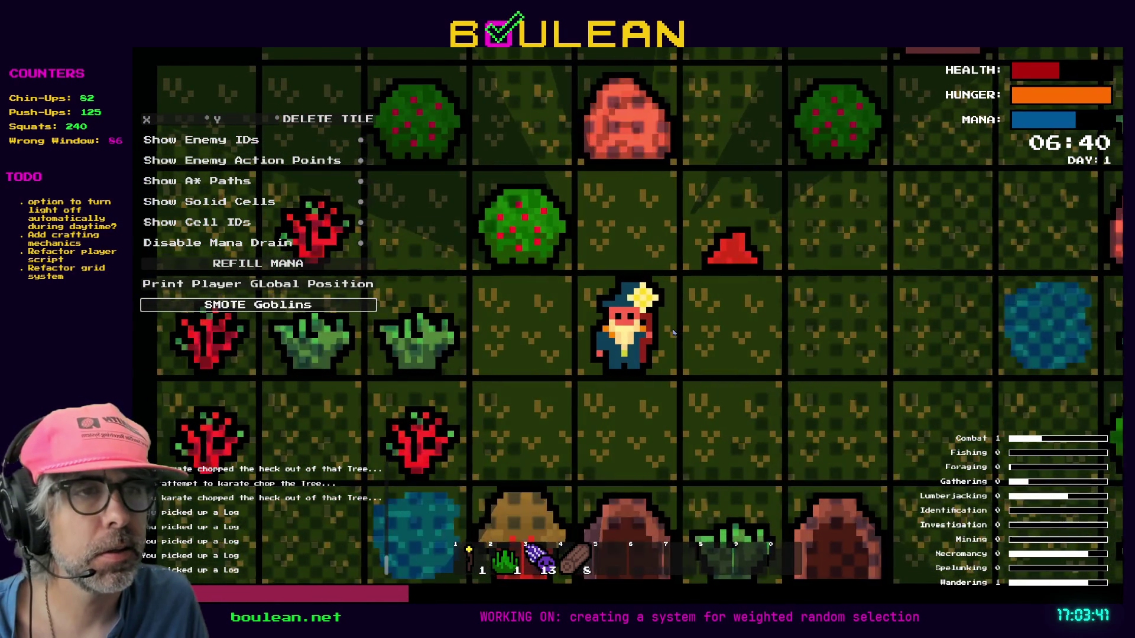
{"action": "scroll", "coordinate": [673, 333], "scroll_direction": "down", "scroll_amount": 1}
{"action": "scroll", "coordinate": [674, 333], "scroll_direction": "down", "scroll_amount": 1}
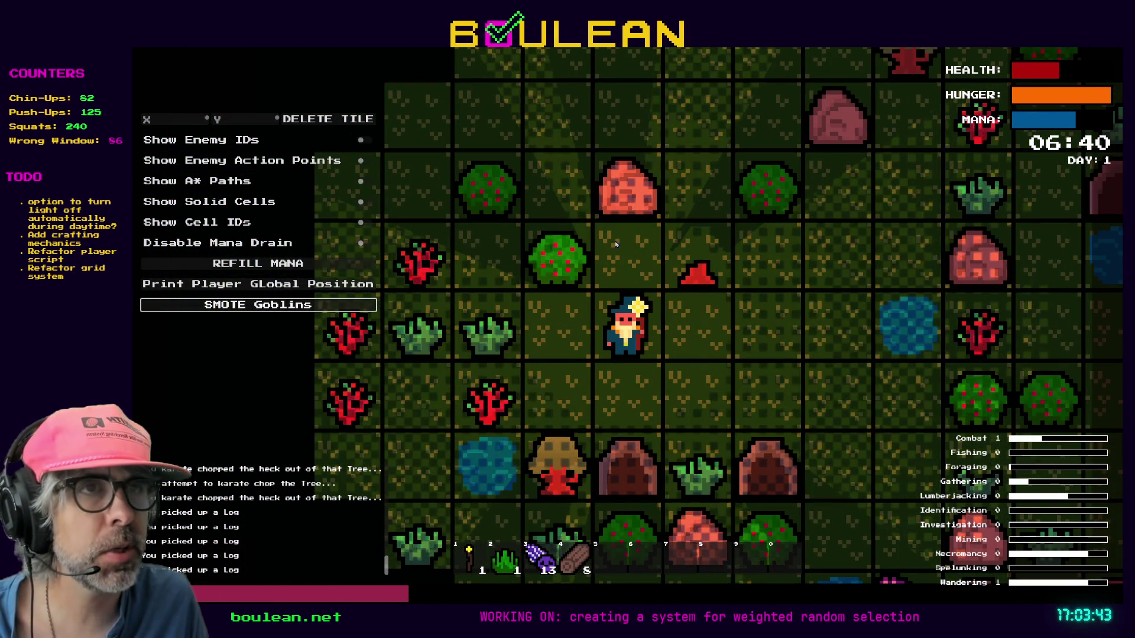
{"action": "key", "text": "Down"}
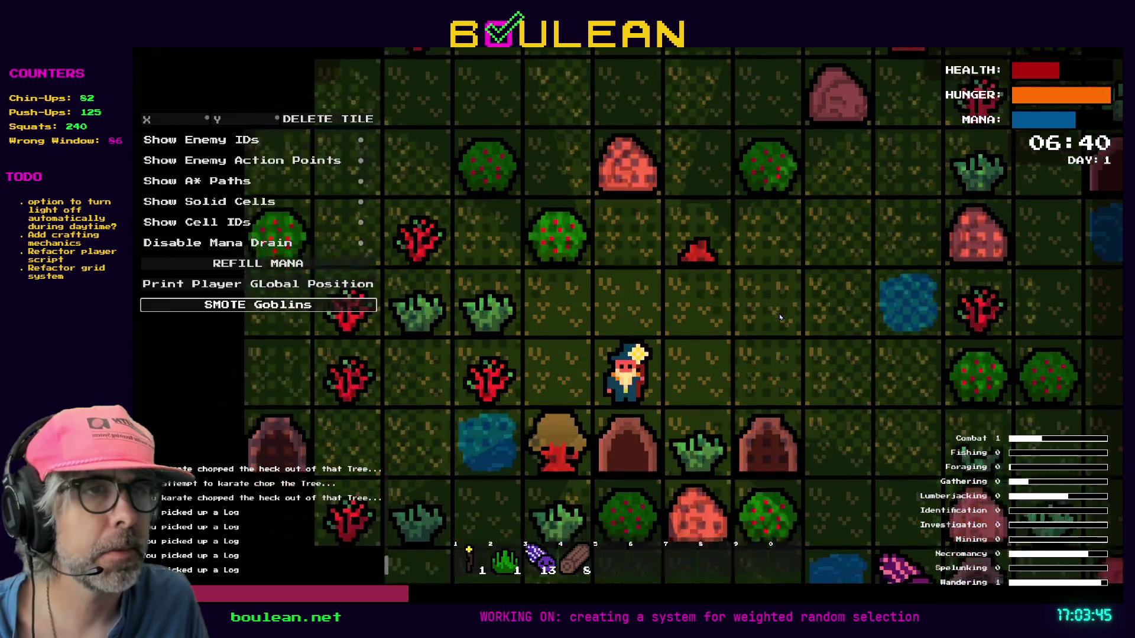
{"action": "key", "text": "Left"}
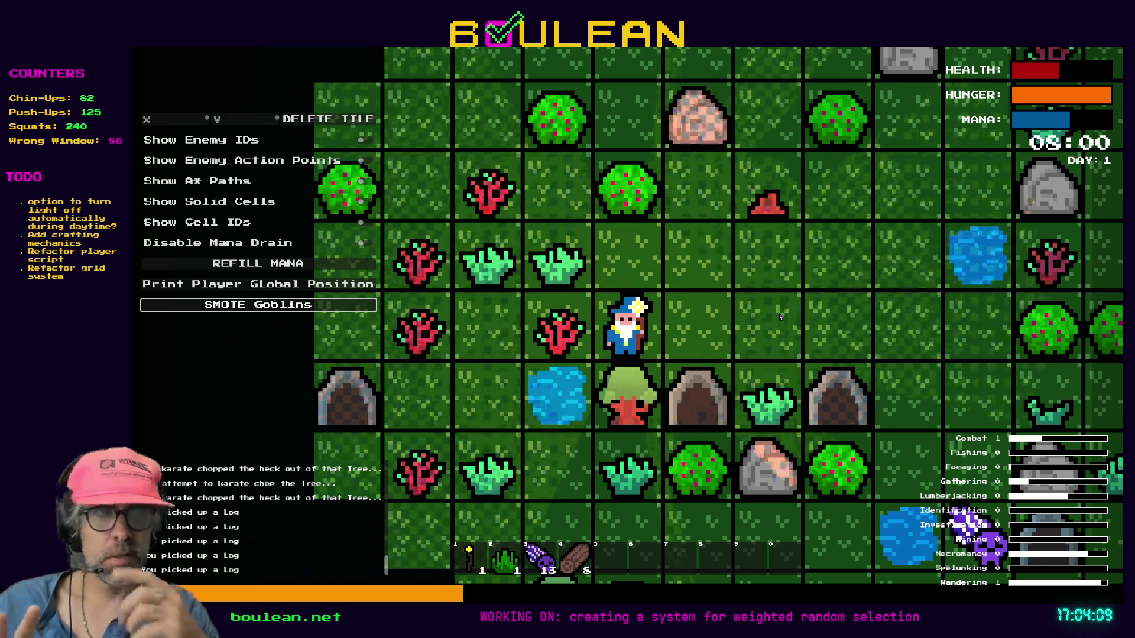
Step: Turn off the wizard's light and chop the tree below and the nearby sapling
{"action": "key", "text": "l"}
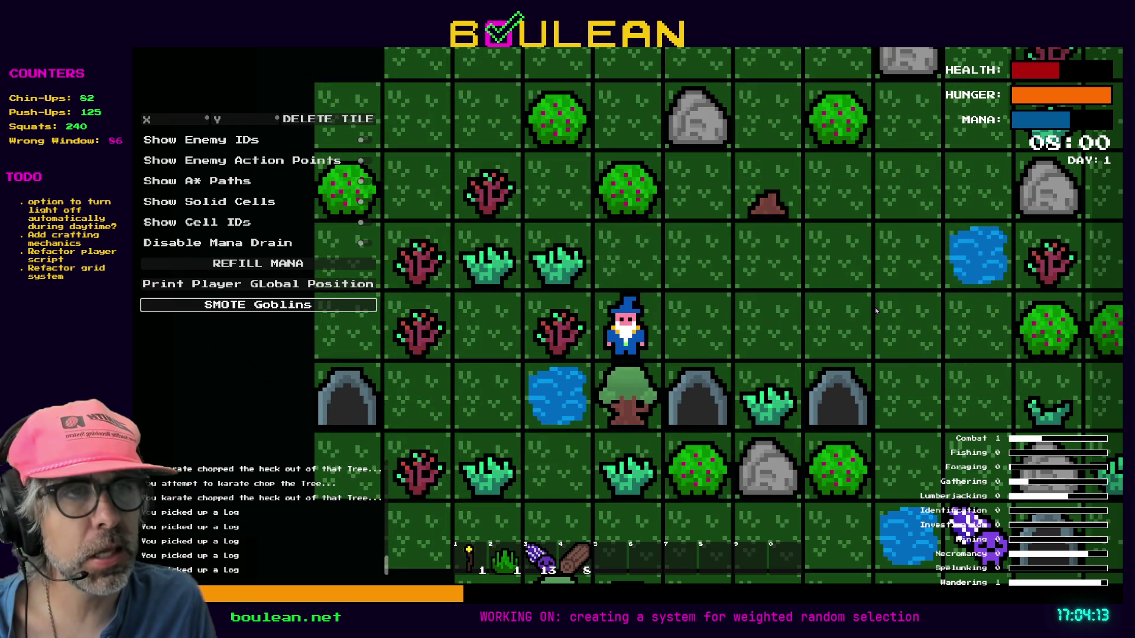
{"action": "left_click", "coordinate": [635, 395]}
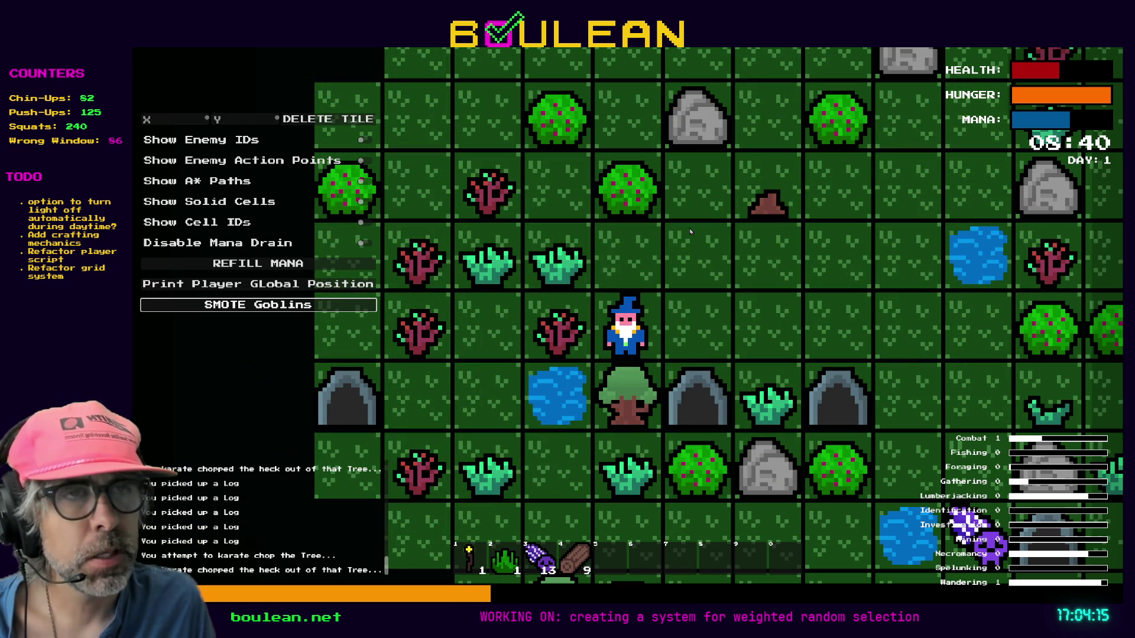
{"action": "key", "text": "Down"}
{"action": "key", "text": "Down"}
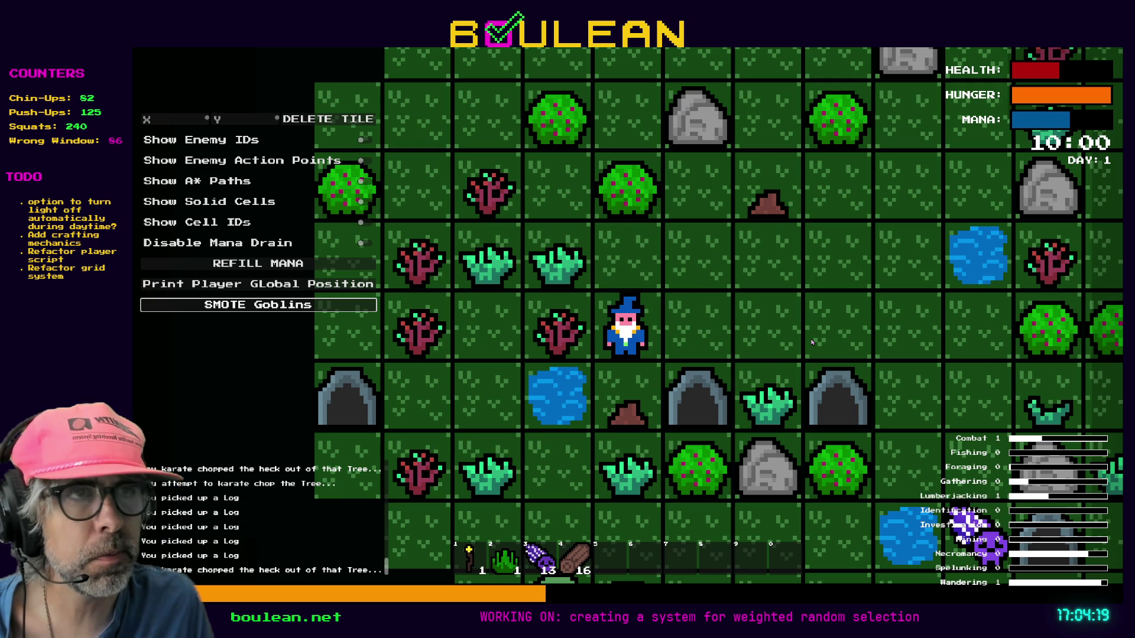
{"action": "key", "text": "Down"}
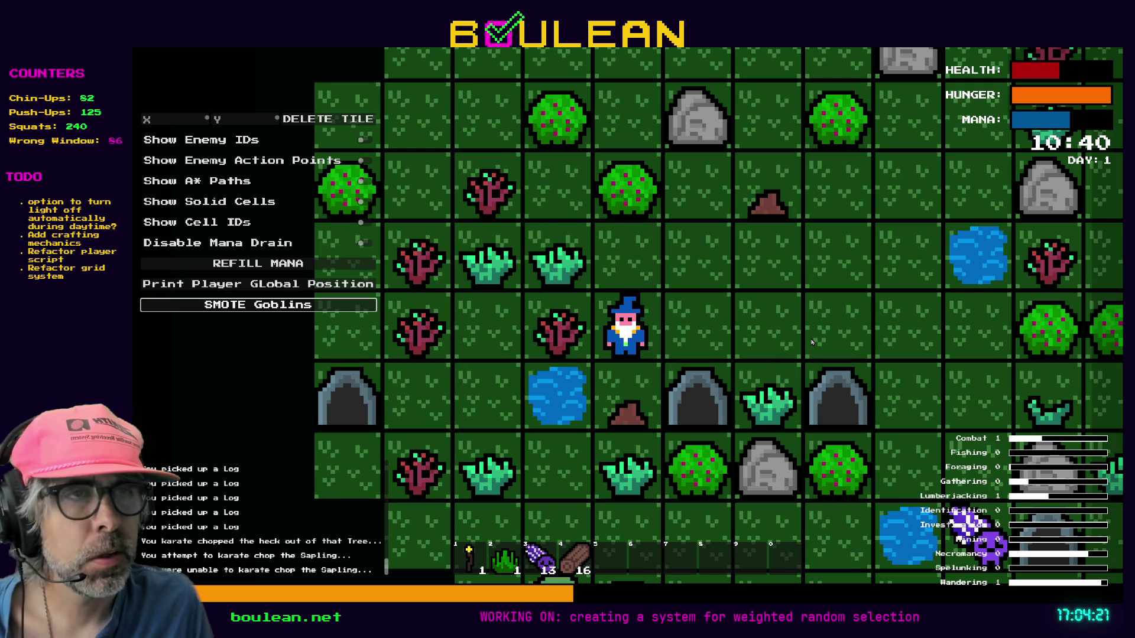
{"action": "key", "text": "Down"}
{"action": "key", "text": "Left"}
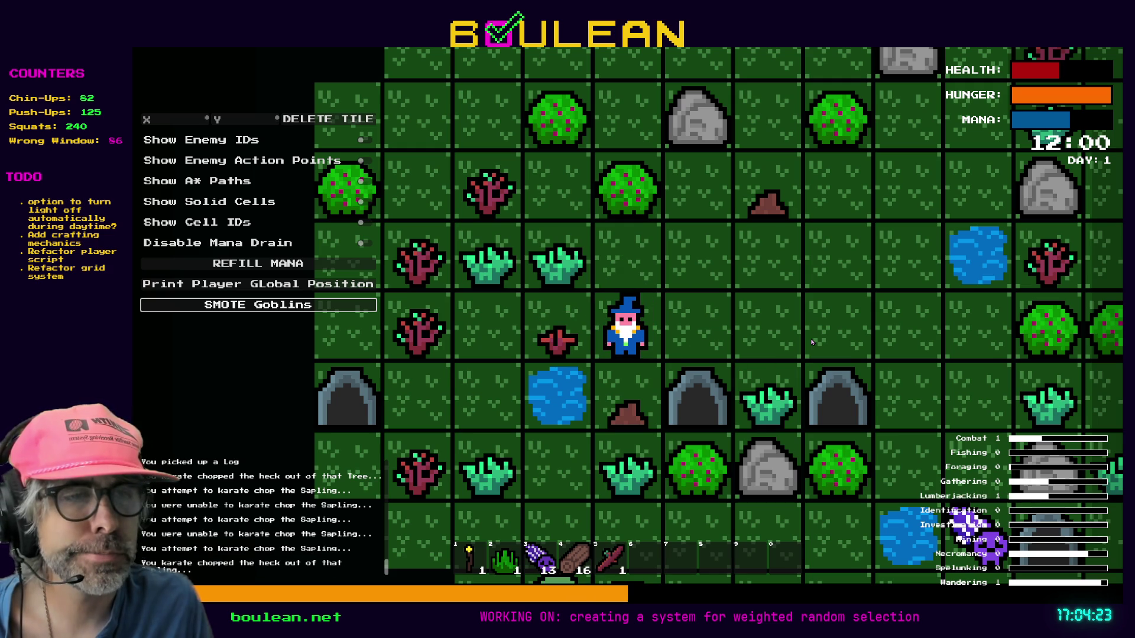
Step: Step up one tile and repeatedly chop the grass tuft to the left
{"action": "key", "text": "Up"}
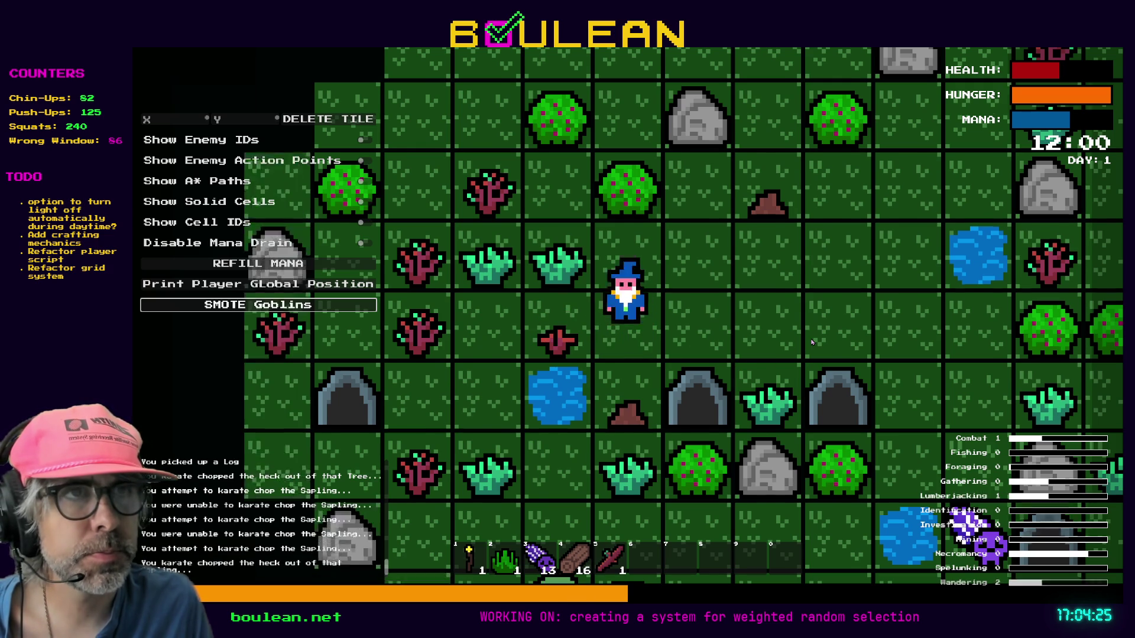
{"action": "key", "text": "Left"}
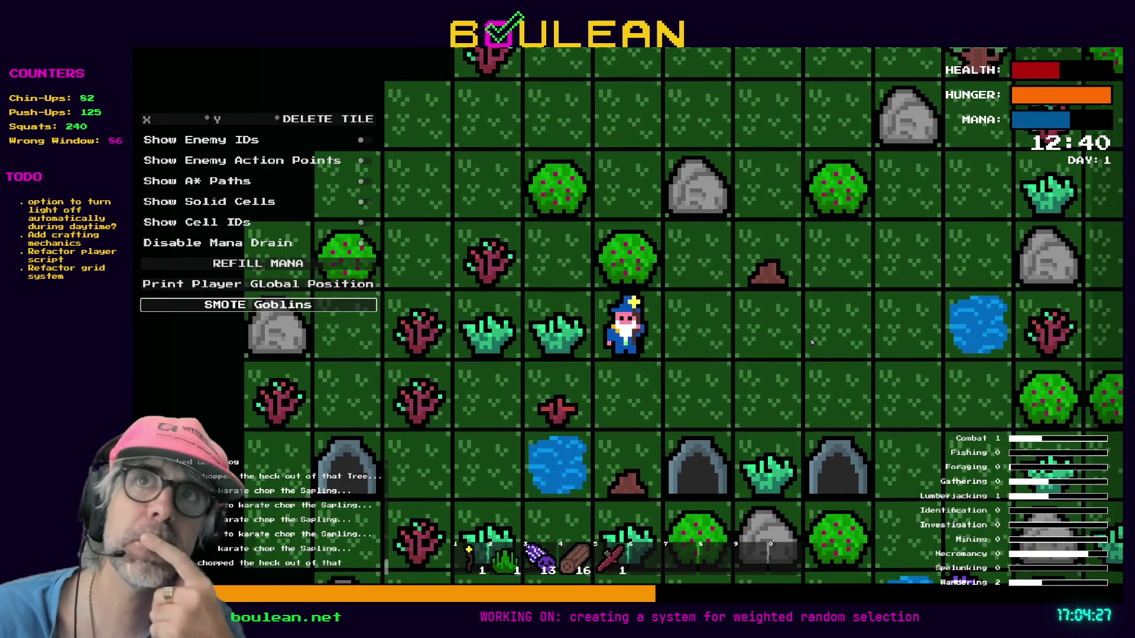
{"action": "key", "text": "Left"}
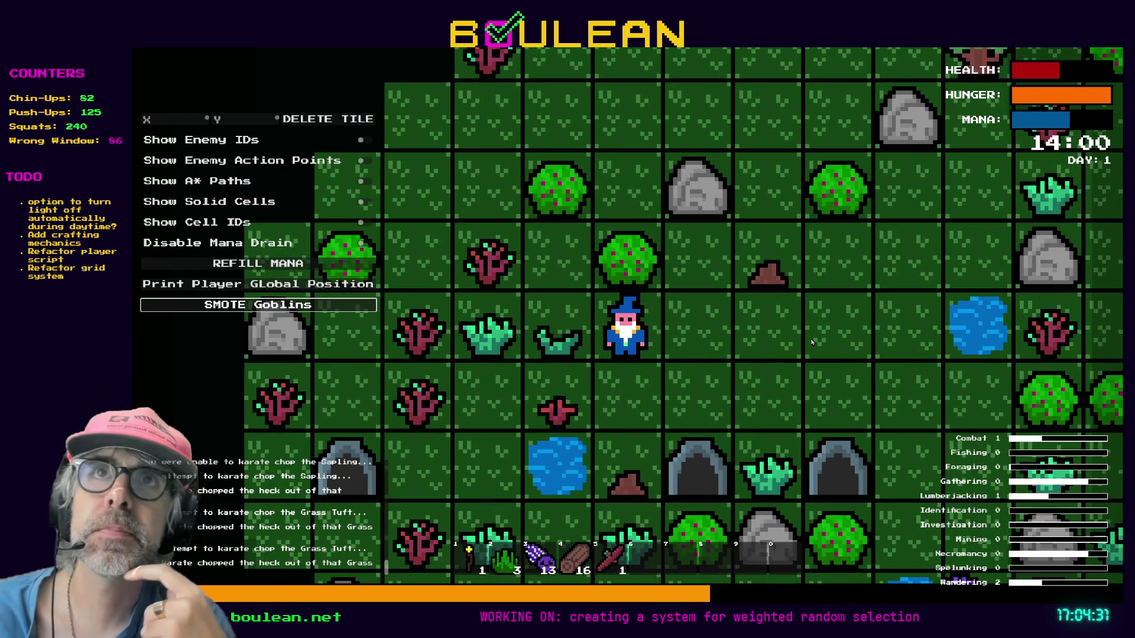
{"action": "key", "text": "Left"}
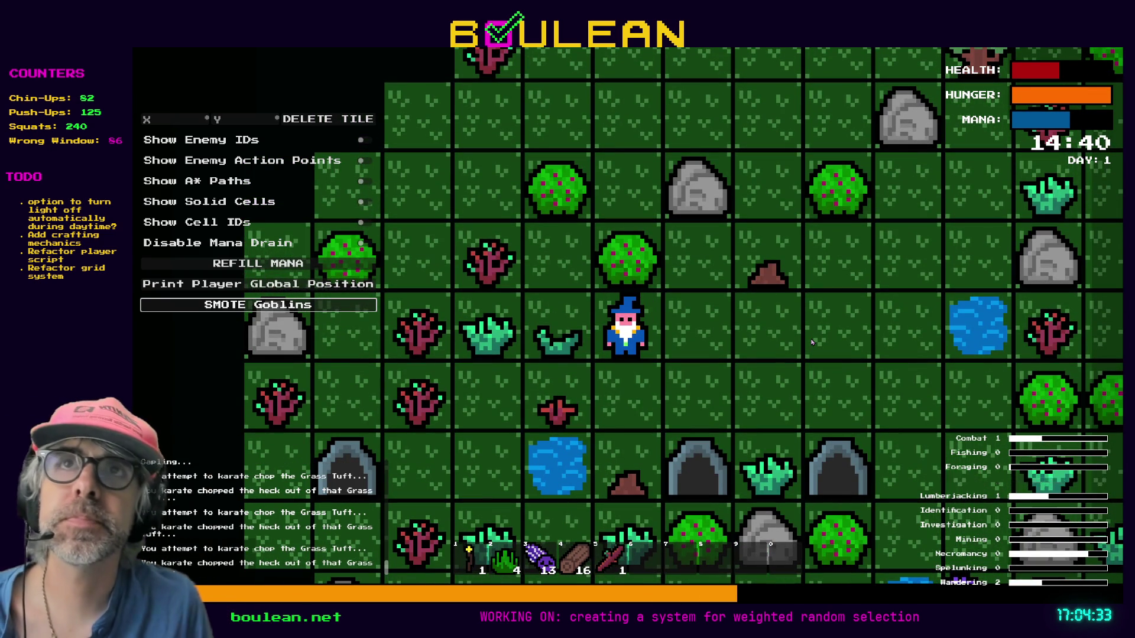
{"action": "key", "text": "Left"}
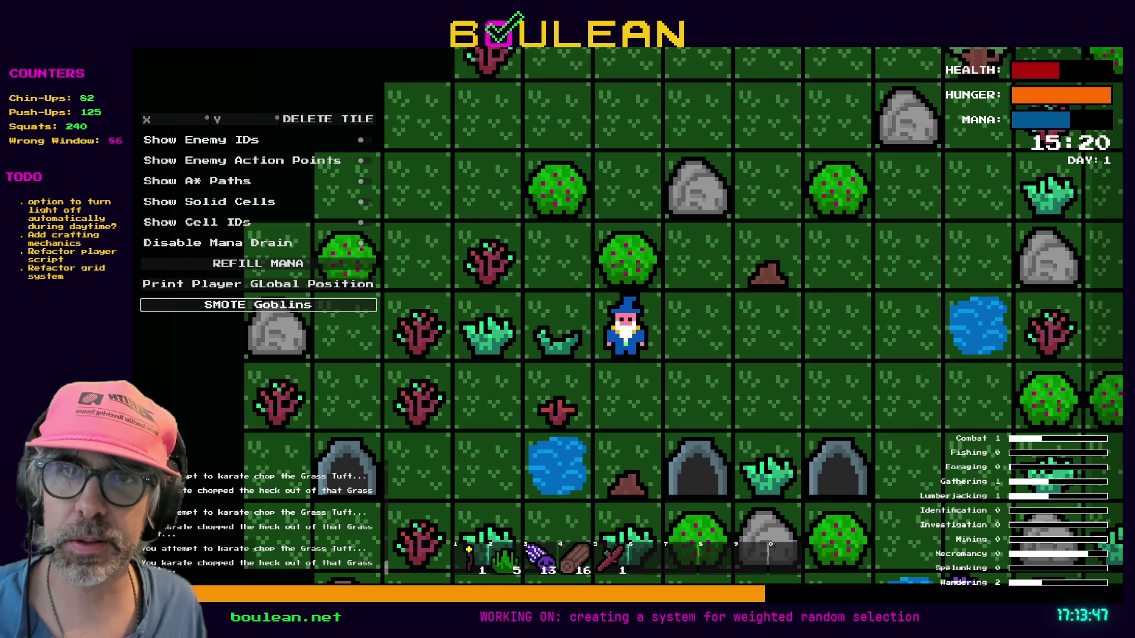
Step: Switch from the game to the browser showing the red line-art gown drawing
{"action": "key", "text": "alt+Tab"}
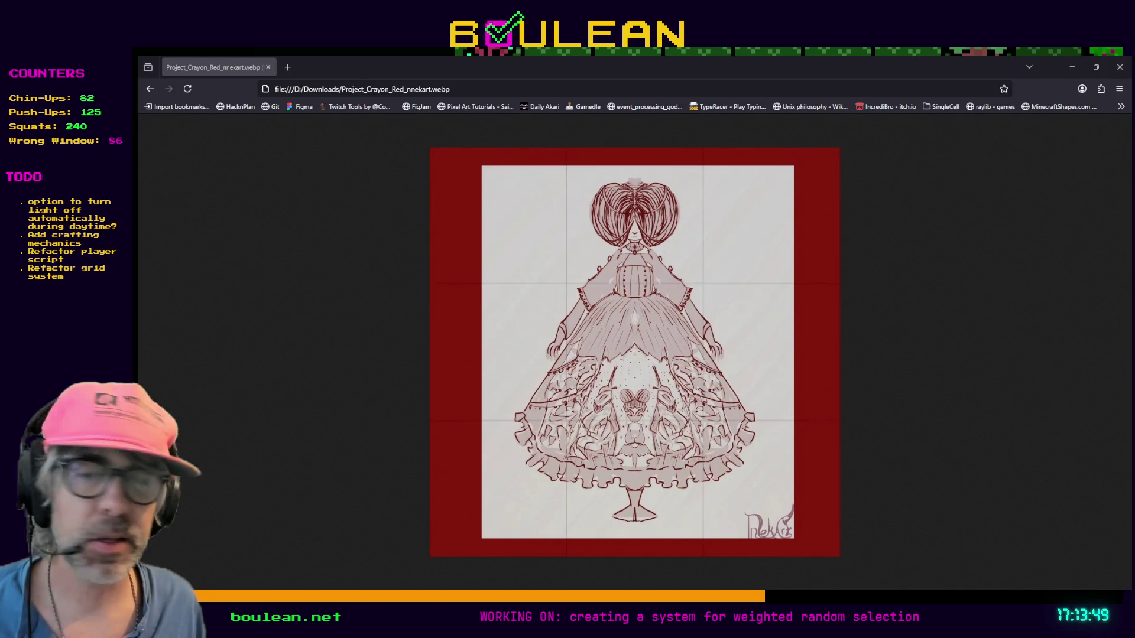
Step: Restore the Firefox window with the dress drawing, then maximize it again
{"action": "double_click", "coordinate": [722, 58]}
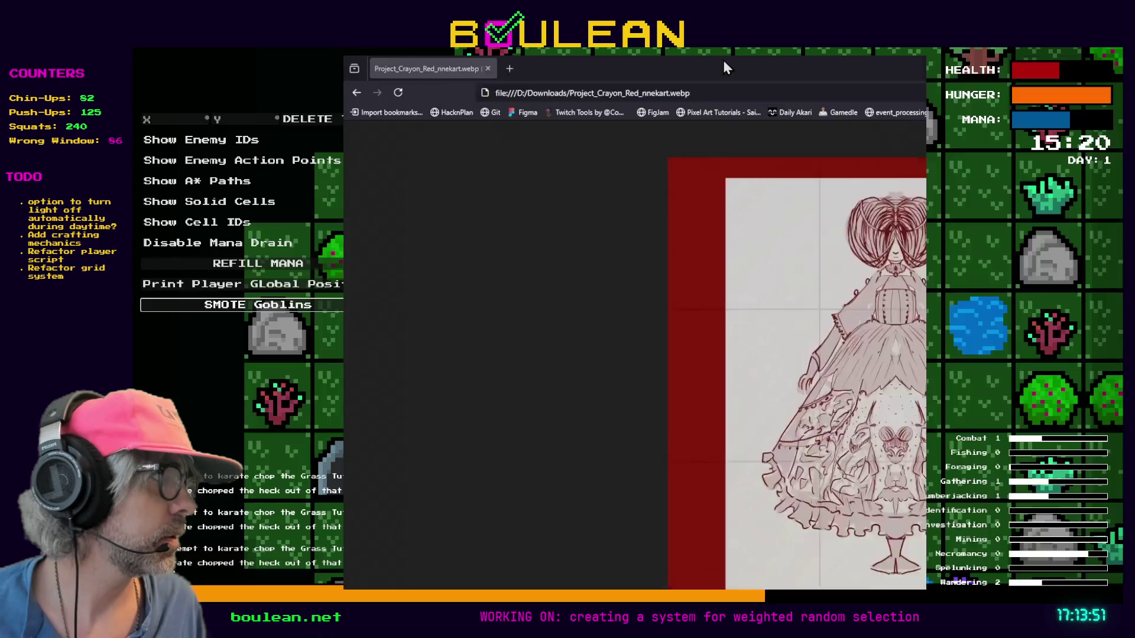
{"action": "double_click", "coordinate": [634, 65]}
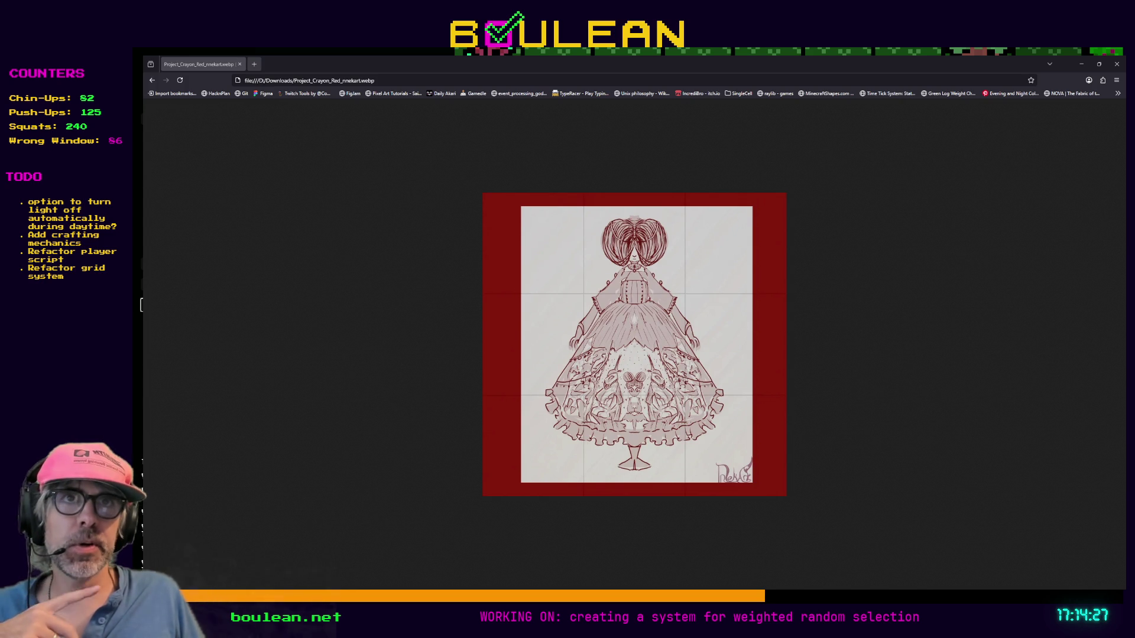
Step: Search Google for 'ricoco' in a new tab and select the word in the AI Overview
{"action": "left_click", "coordinate": [254, 64]}
{"action": "type", "text": "ri"}
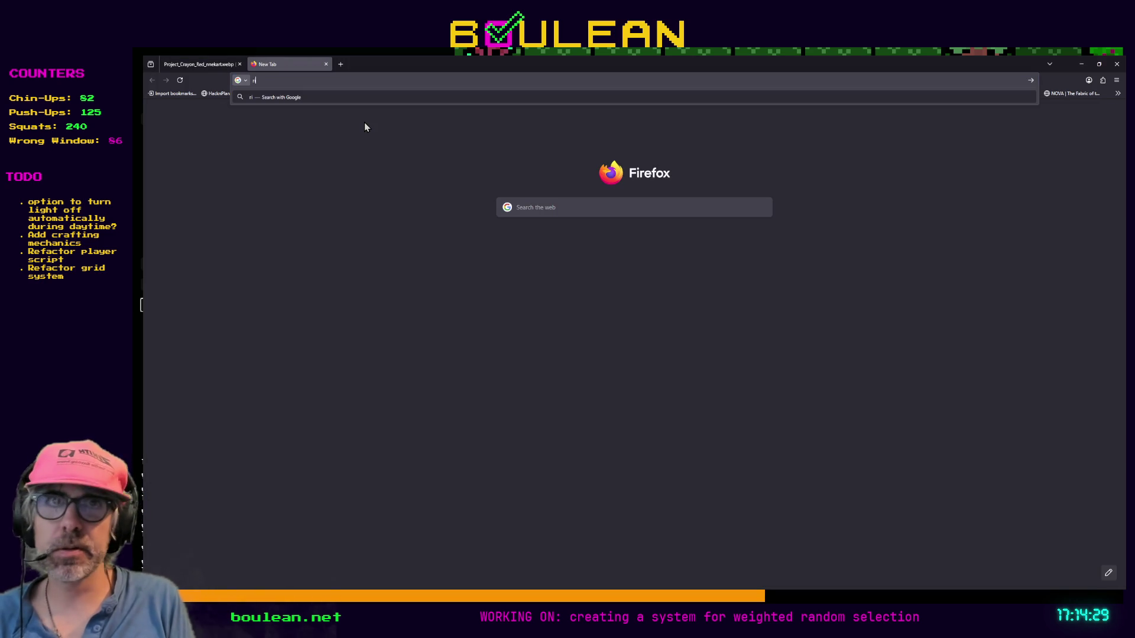
{"action": "type", "text": "c"}
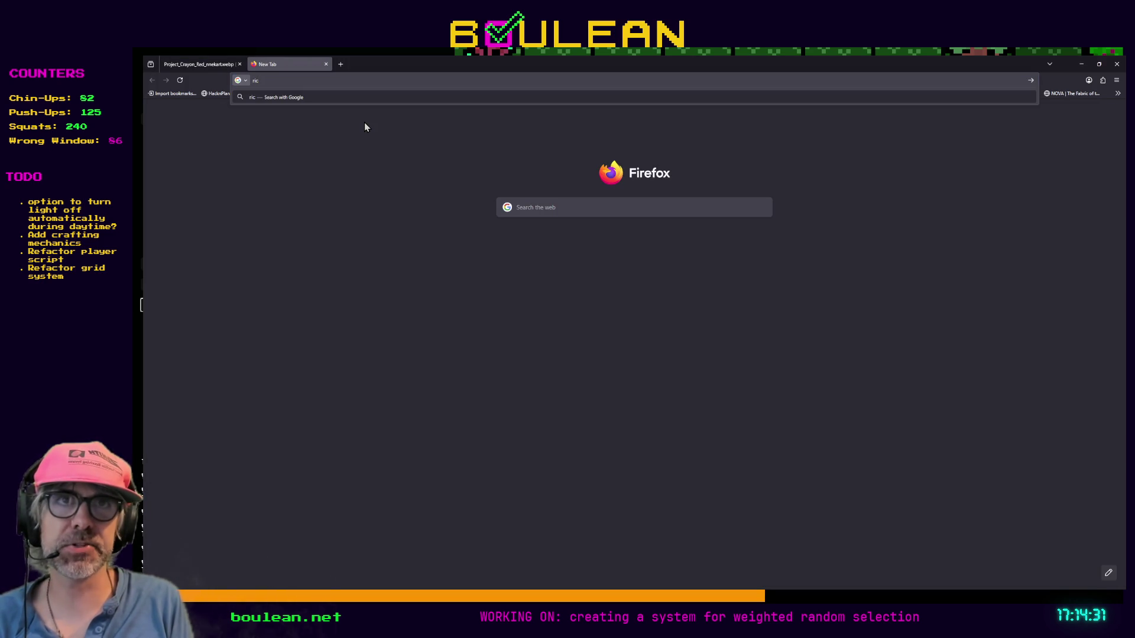
{"action": "type", "text": "oco"}
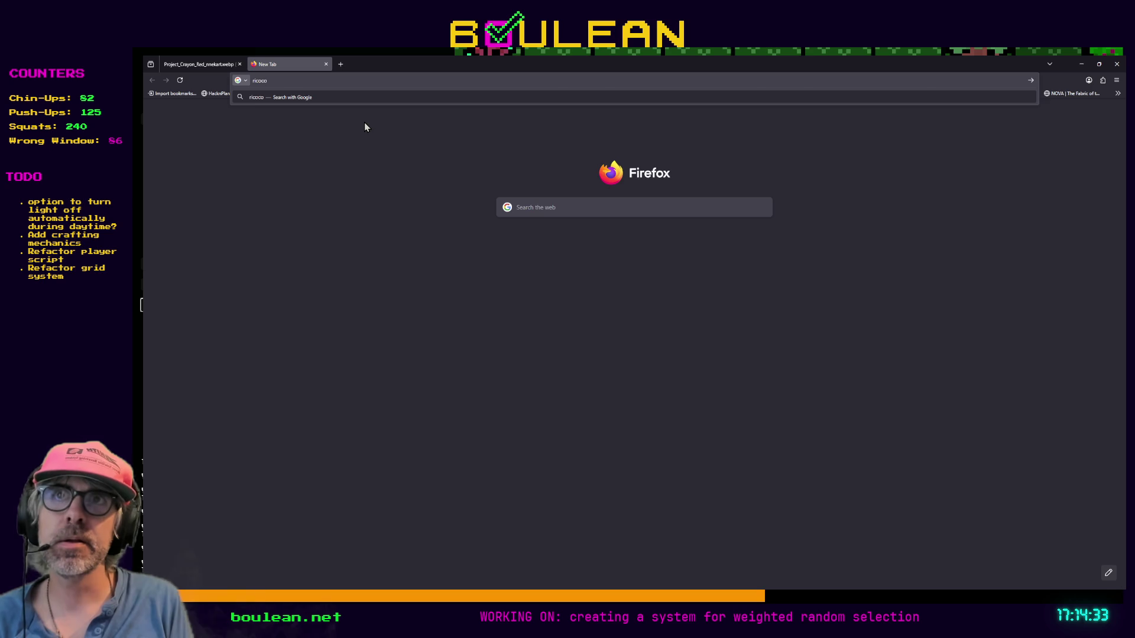
{"action": "key", "text": "Return"}
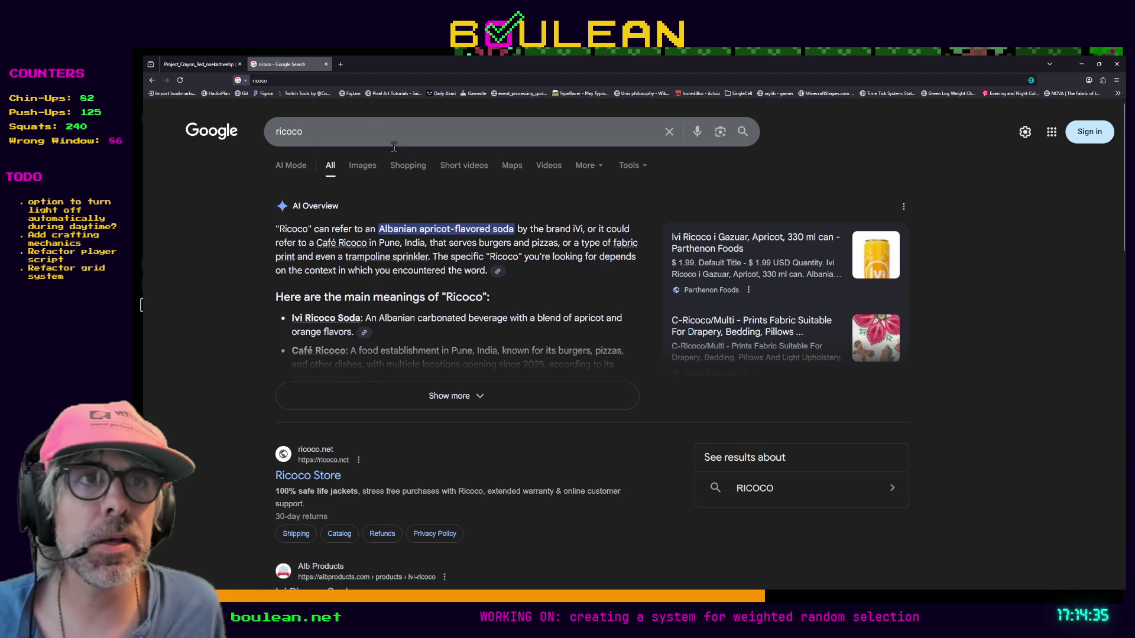
{"action": "left_click_drag", "start_coordinate": [308, 230], "coordinate": [277, 229]}
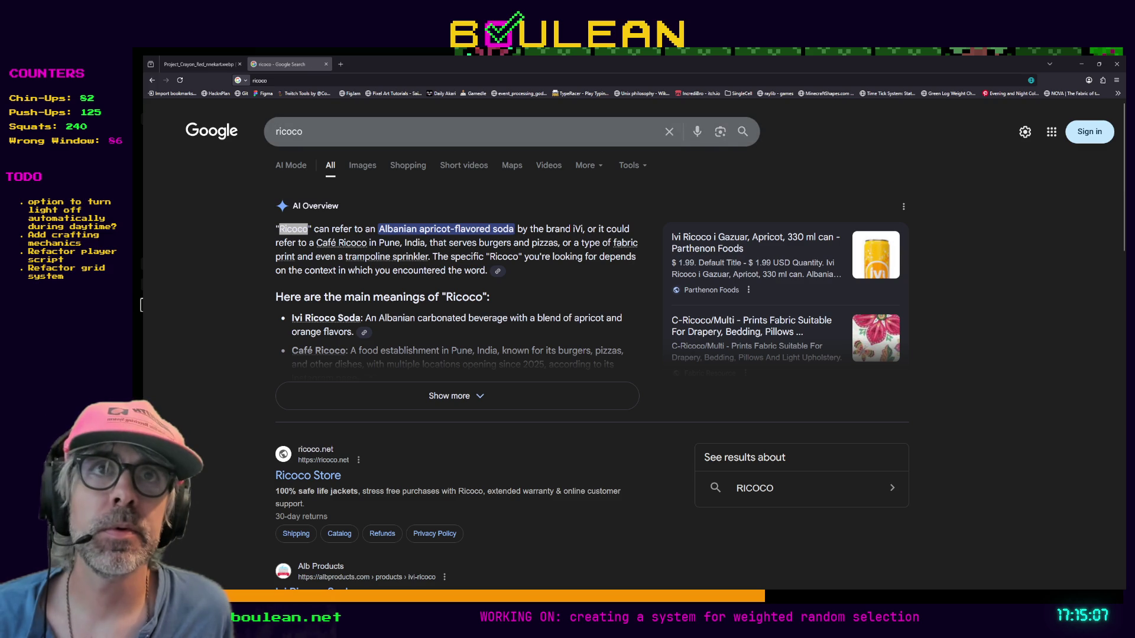
Step: Correct the search to 'rococo', then refine it to 'rococo dress'
{"action": "double_click", "coordinate": [325, 132]}
{"action": "key", "text": "Down"}
{"action": "key", "text": "Return"}
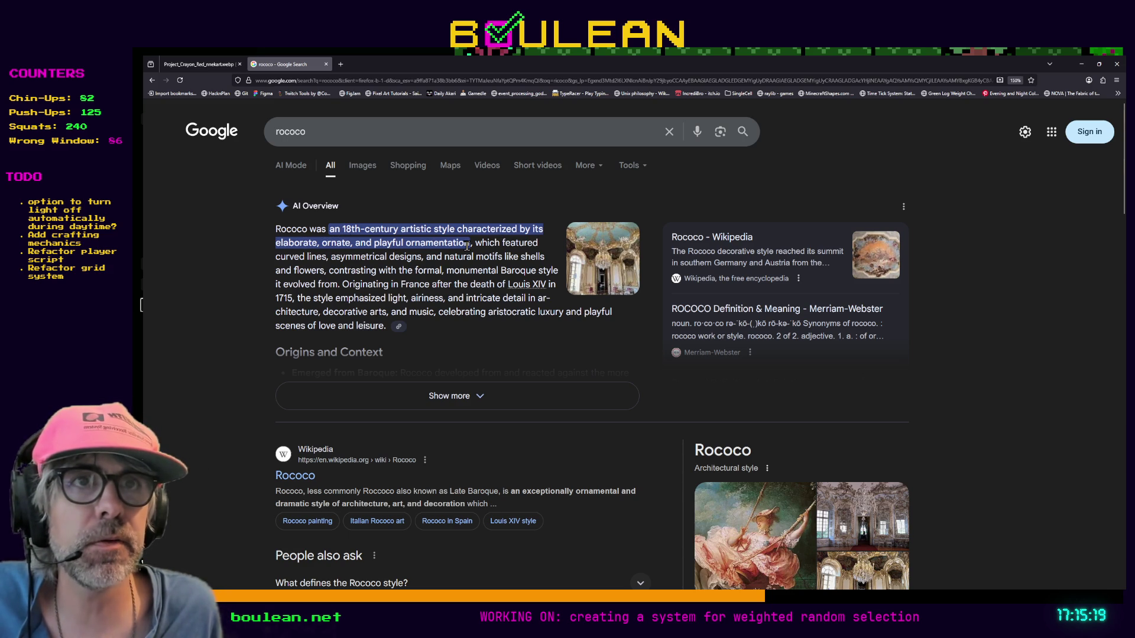
{"action": "left_click", "coordinate": [351, 133]}
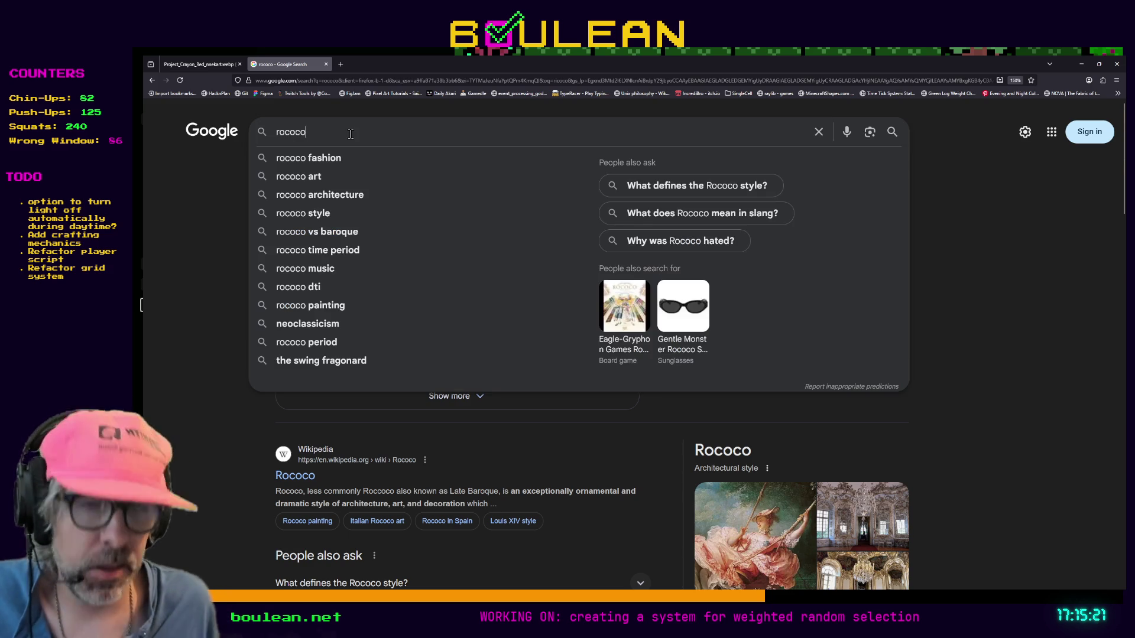
{"action": "type", "text": "dress"}
{"action": "key", "text": "Return"}
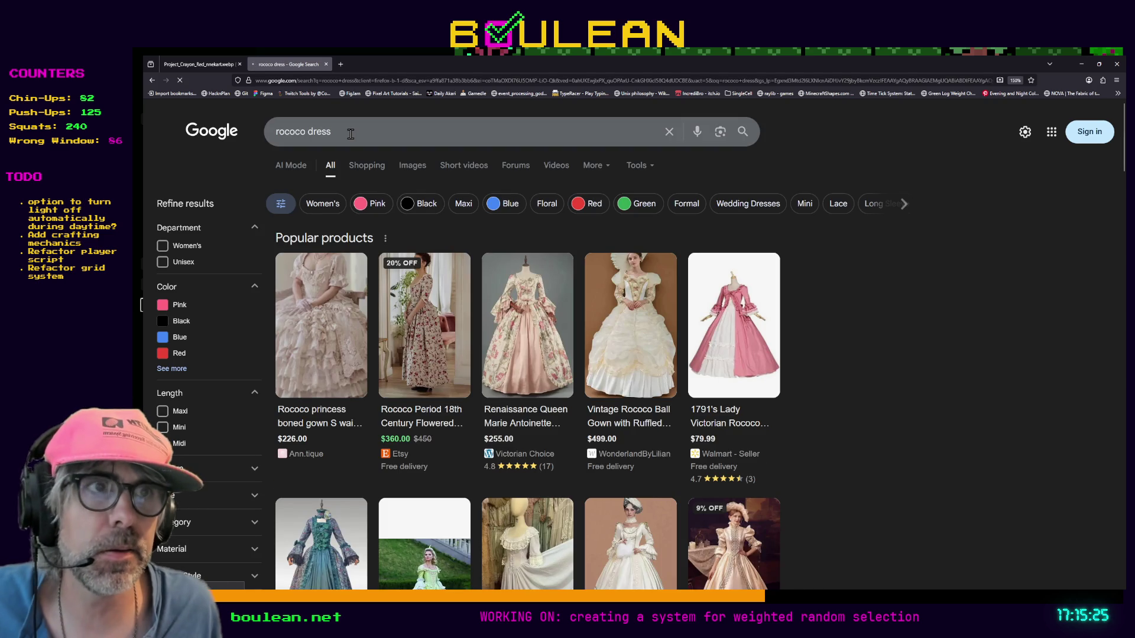
Step: Compare the rococo dress results with the drawing tab, minimize Firefox, and stop the game
{"action": "mouse_move", "coordinate": [321, 375]}
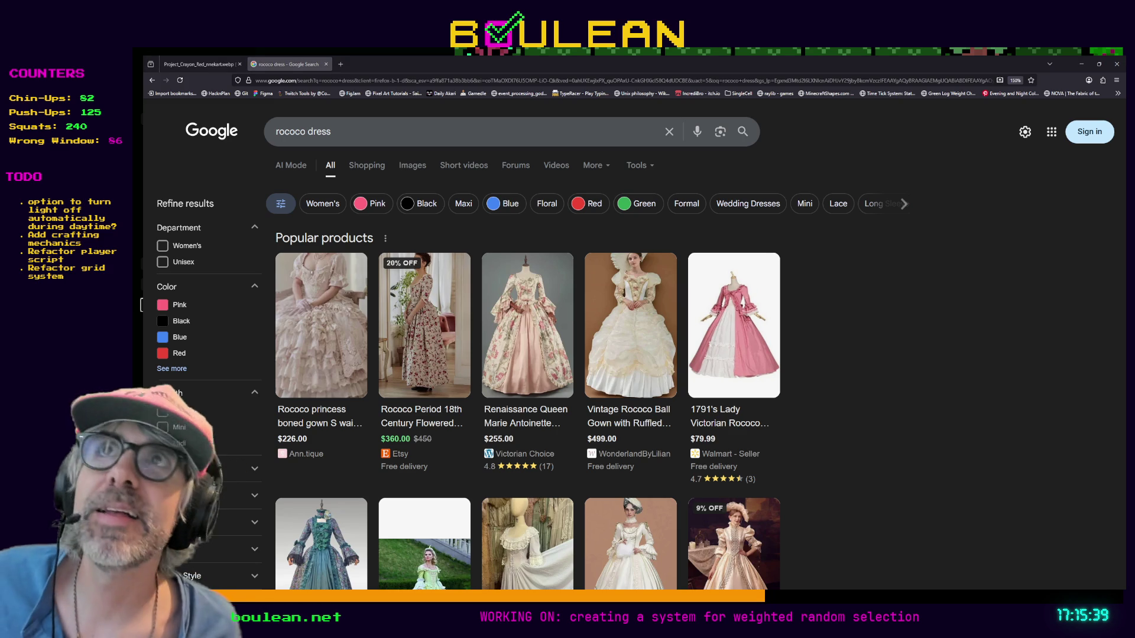
{"action": "mouse_move", "coordinate": [527, 320]}
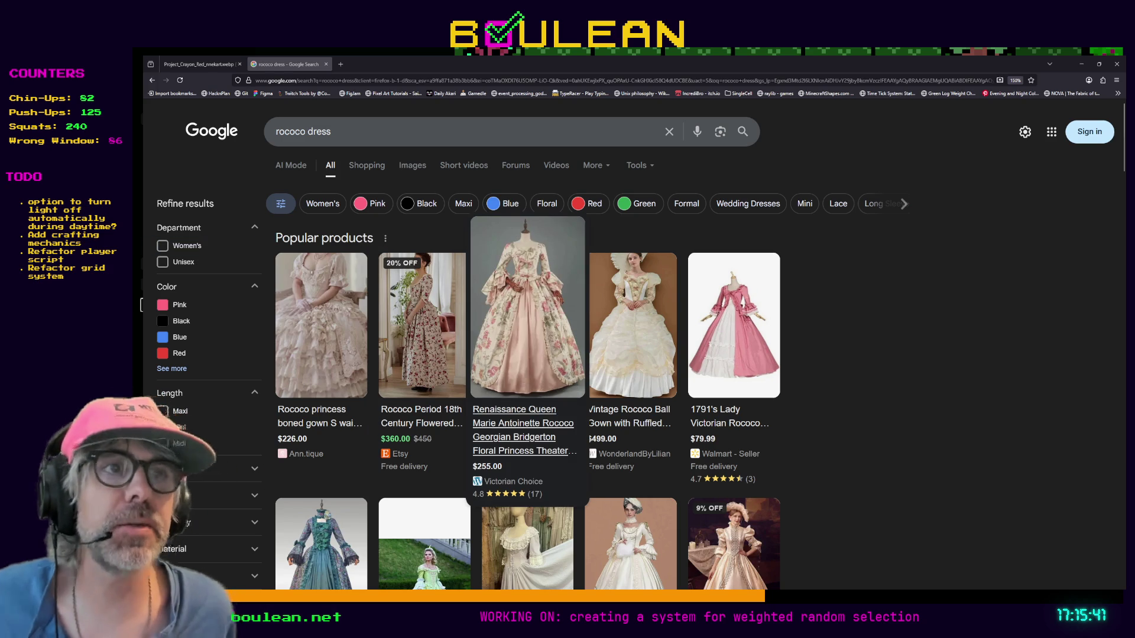
{"action": "left_click", "coordinate": [218, 65]}
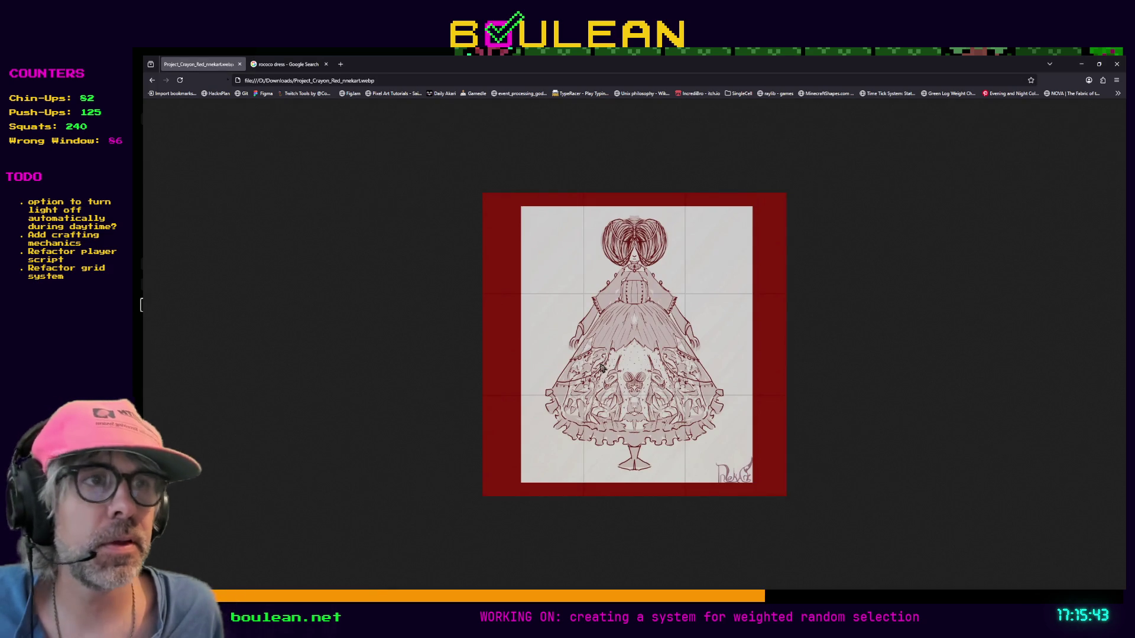
{"action": "left_click", "coordinate": [280, 65]}
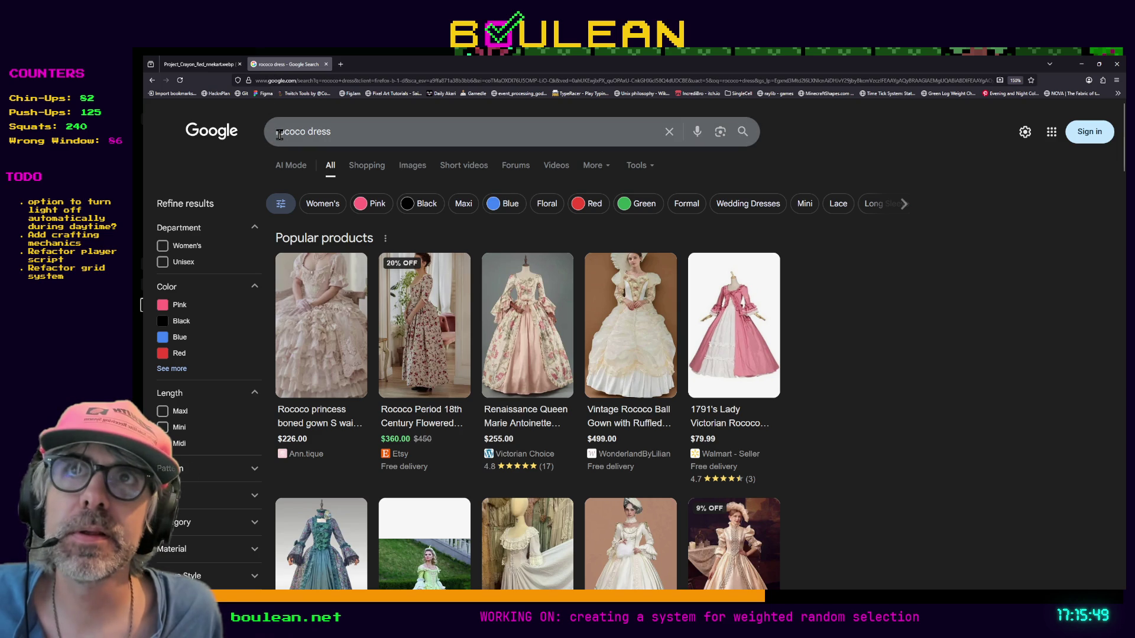
{"action": "left_click", "coordinate": [212, 65]}
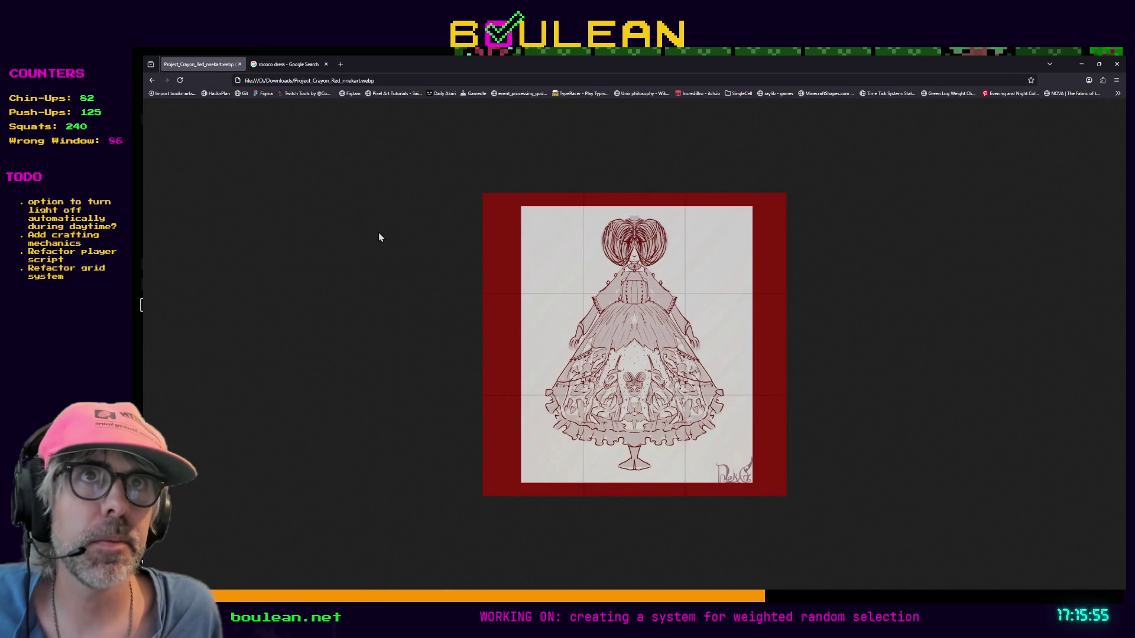
{"action": "left_click", "coordinate": [1079, 65]}
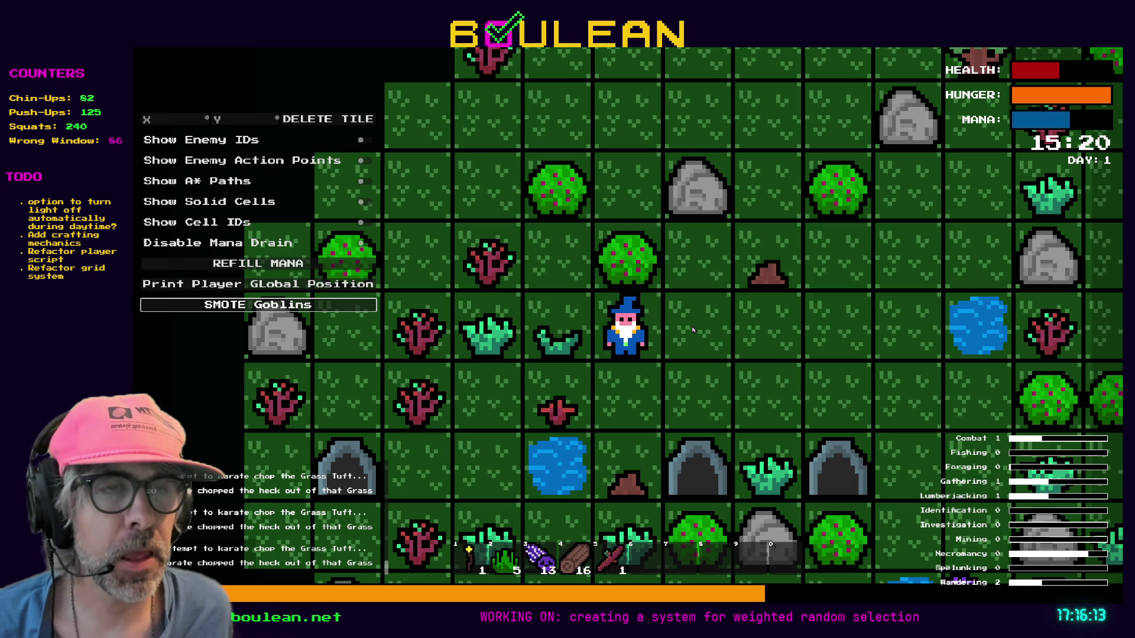
{"action": "key", "text": "F8"}
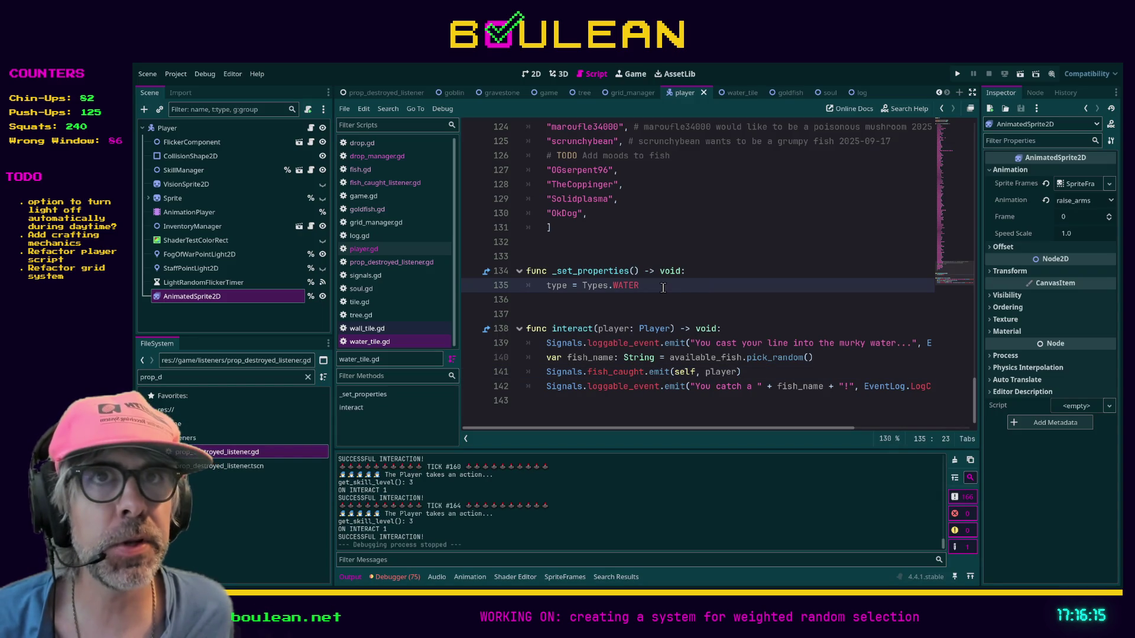
Step: Select the Player node, zoom the 2D view onto the wizard sprite, then switch to Aseprite
{"action": "left_click", "coordinate": [168, 128]}
{"action": "left_click", "coordinate": [532, 74]}
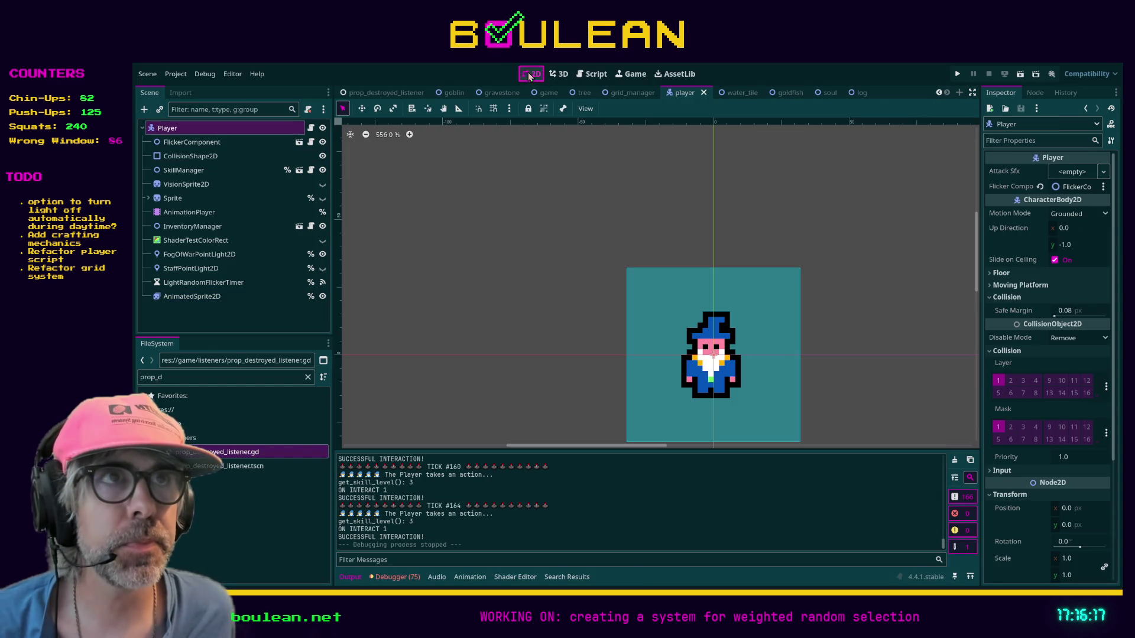
{"action": "scroll", "coordinate": [733, 319], "scroll_direction": "up", "scroll_amount": 4}
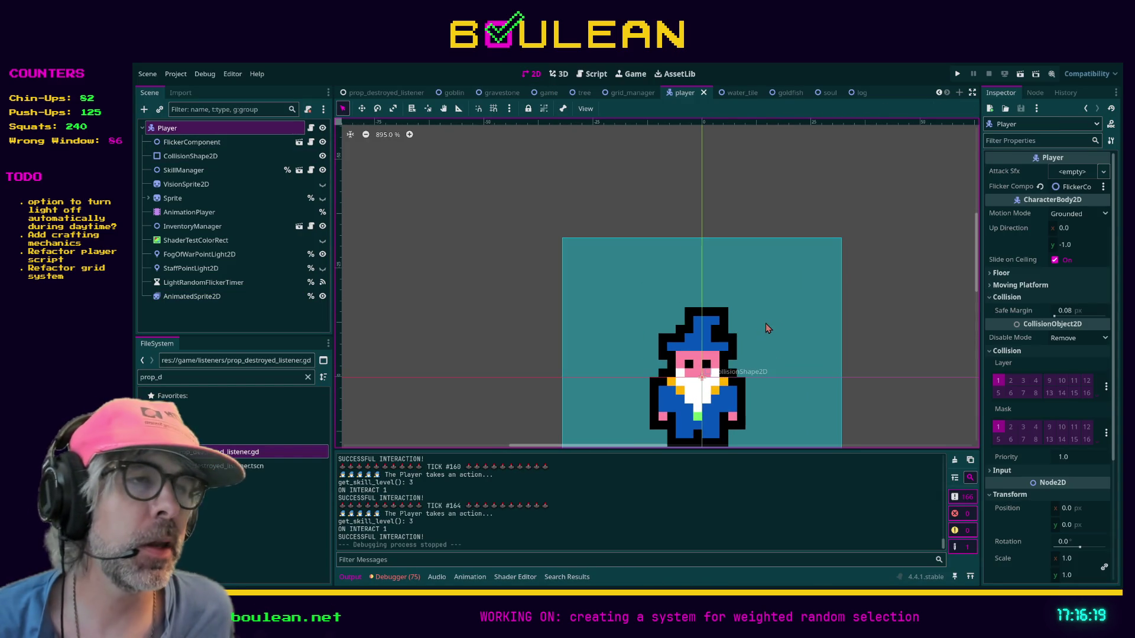
{"action": "left_click_drag", "start_coordinate": [821, 329], "coordinate": [769, 233]}
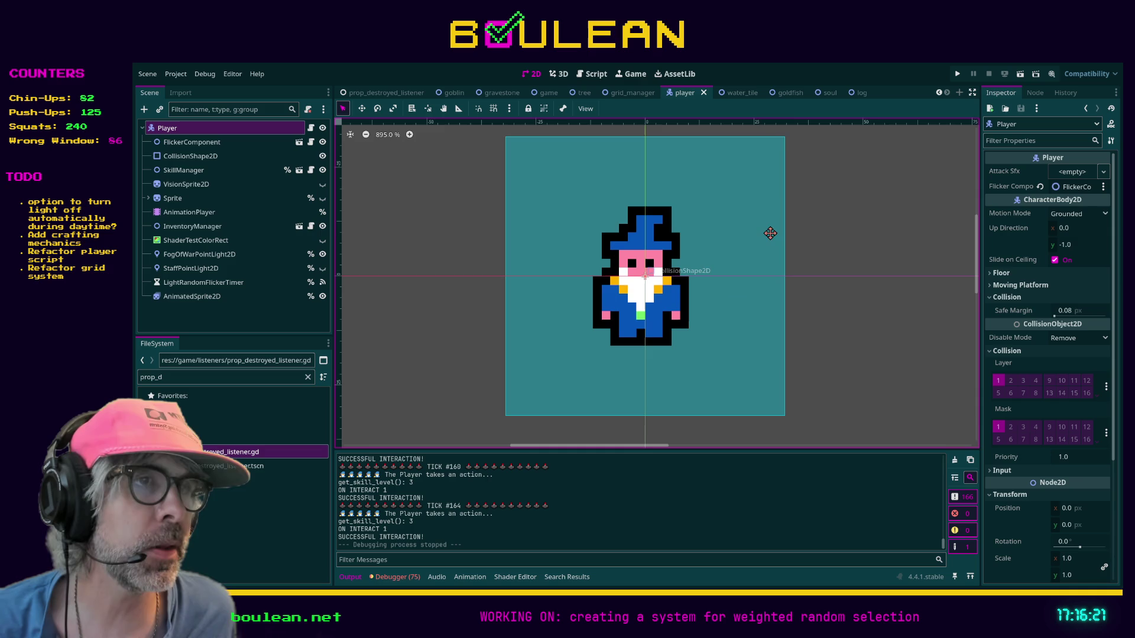
{"action": "scroll", "coordinate": [639, 286], "scroll_direction": "down", "scroll_amount": 1}
{"action": "scroll", "coordinate": [638, 285], "scroll_direction": "down", "scroll_amount": 4}
{"action": "scroll", "coordinate": [673, 279], "scroll_direction": "up", "scroll_amount": 9}
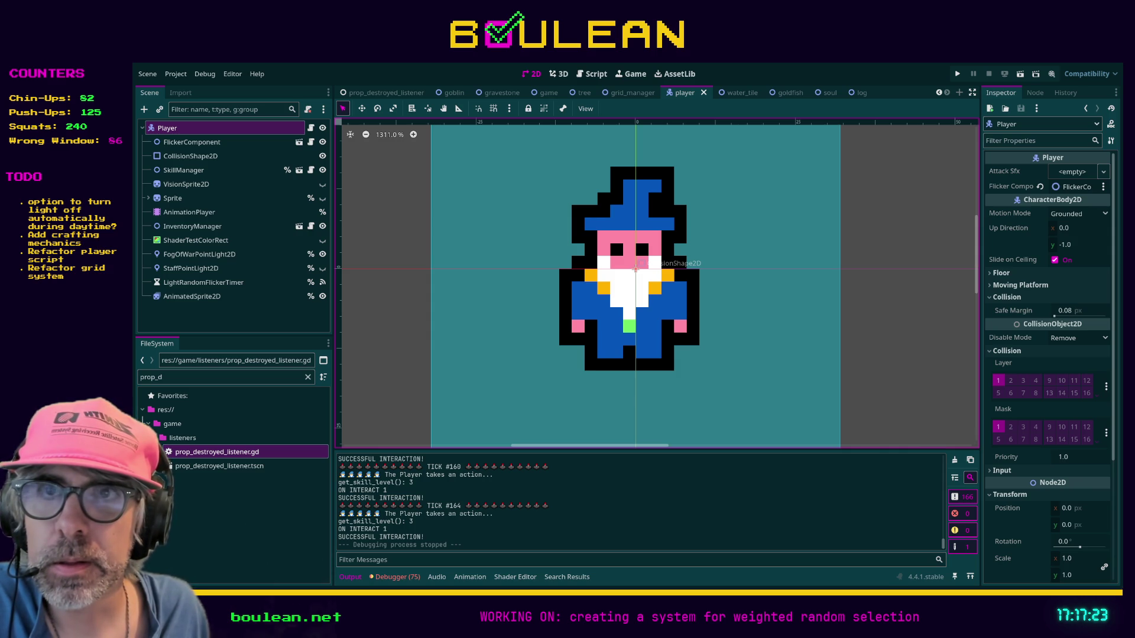
{"action": "key", "text": "alt+Tab"}
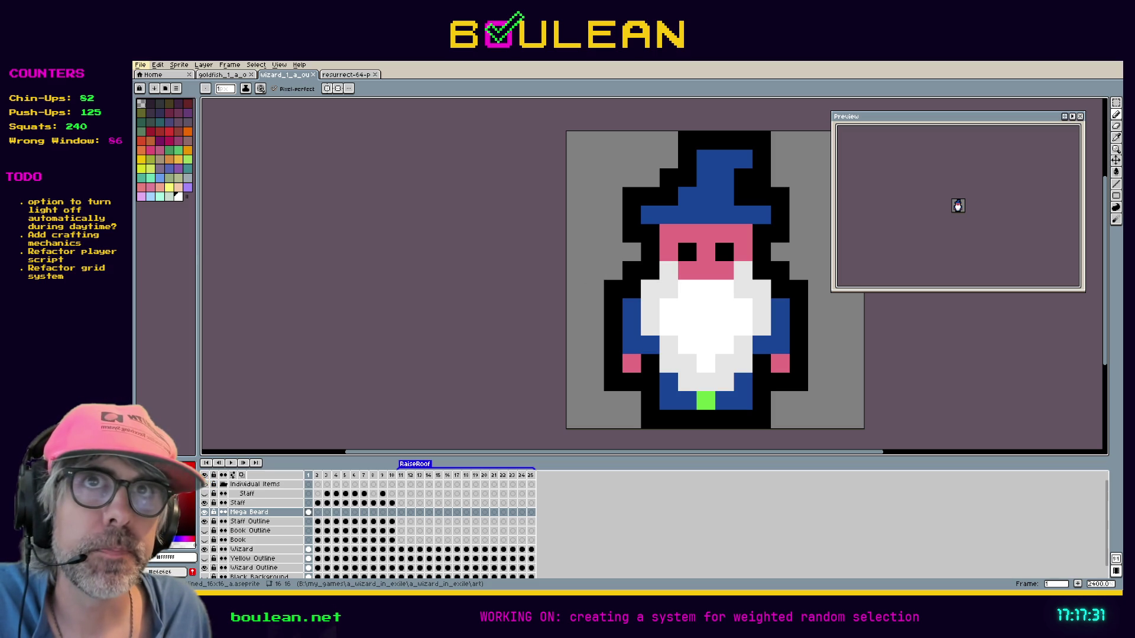
Step: Save the wizard sprite as a copy named wizard_beard and enlarge the timeline to show all layers
{"action": "left_click", "coordinate": [140, 65]}
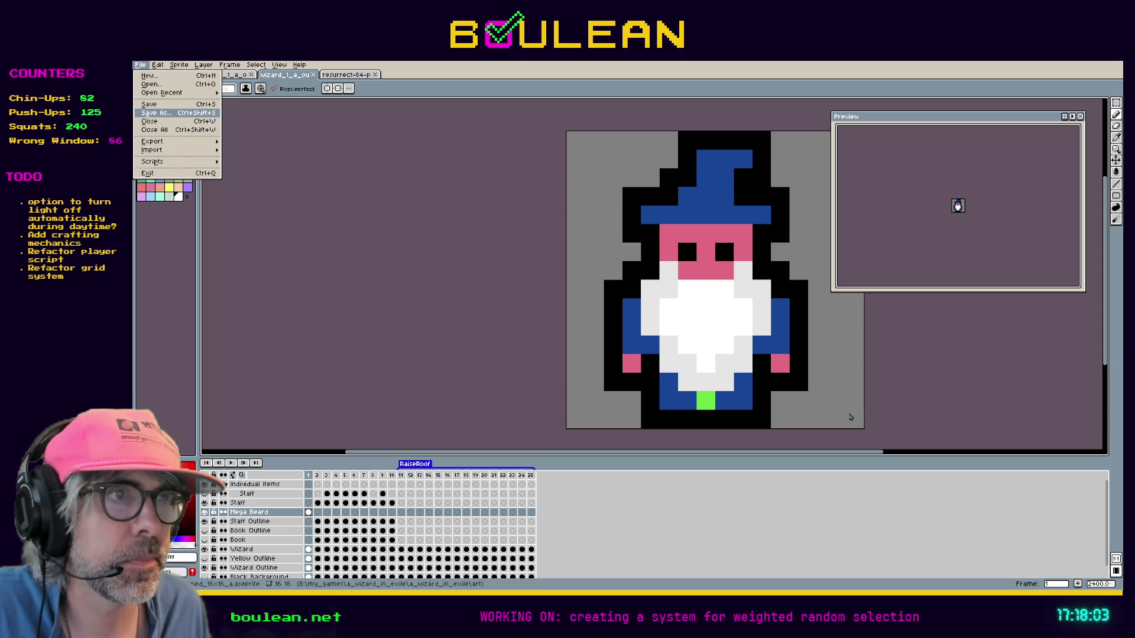
{"action": "key", "text": "Return"}
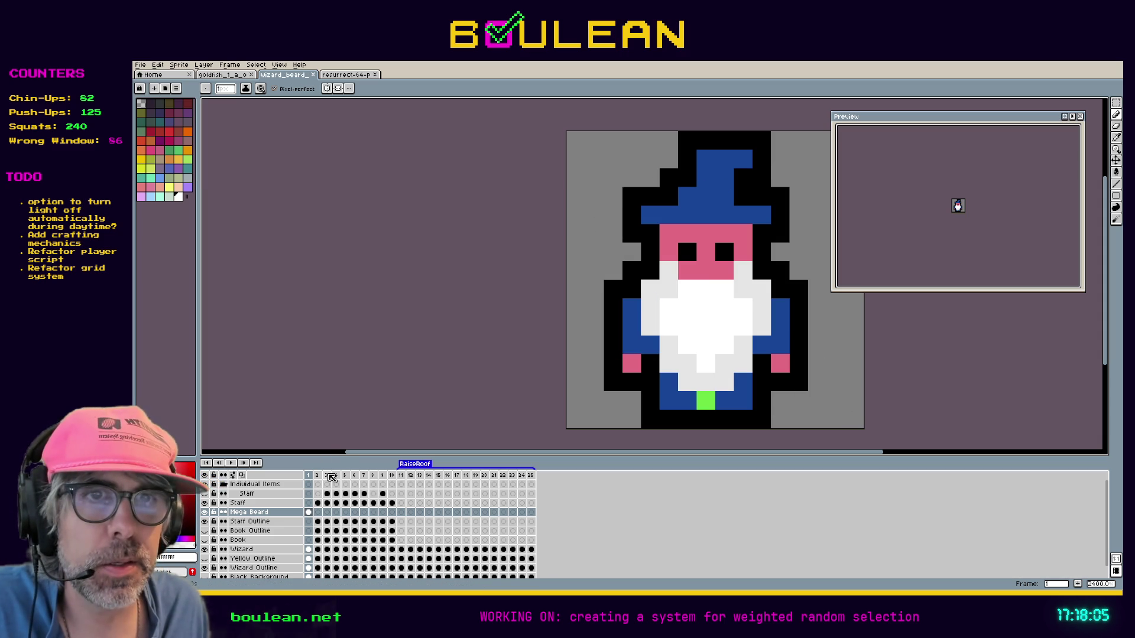
{"action": "mouse_move", "coordinate": [344, 455]}
{"action": "left_mouse_down"}
{"action": "mouse_move", "coordinate": [331, 395]}
{"action": "mouse_move", "coordinate": [327, 415]}
{"action": "left_mouse_up"}
Step: Delete every frame except the first and save the single-frame sprite
{"action": "key", "text": "Right"}
{"action": "key", "text": "Right"}
{"action": "key", "text": "Right"}
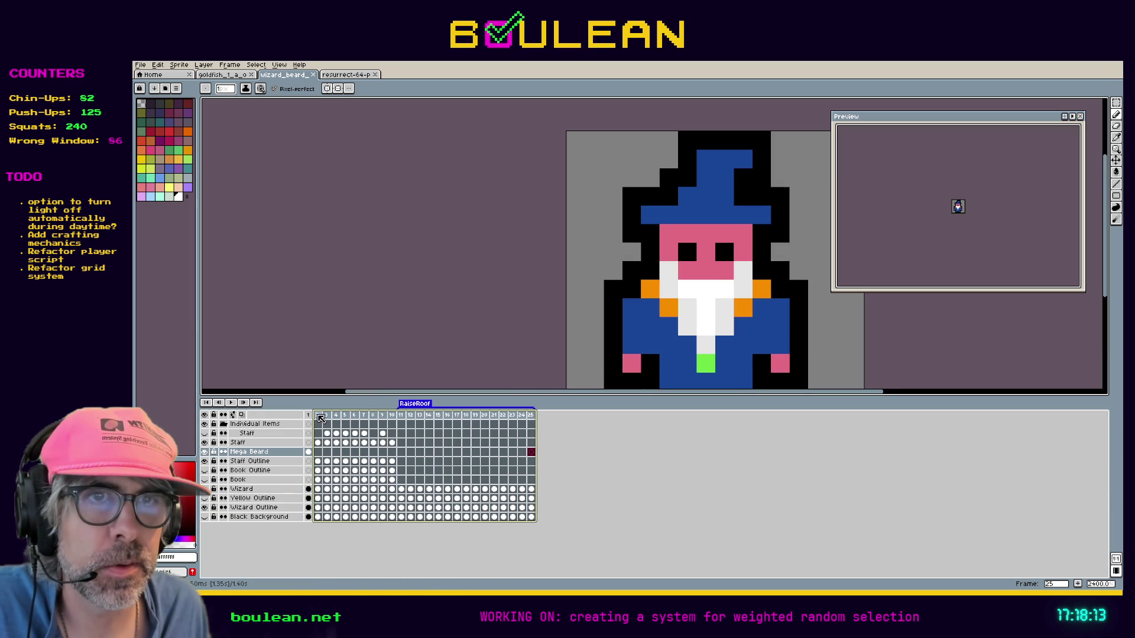
{"action": "right_click", "coordinate": [321, 417]}
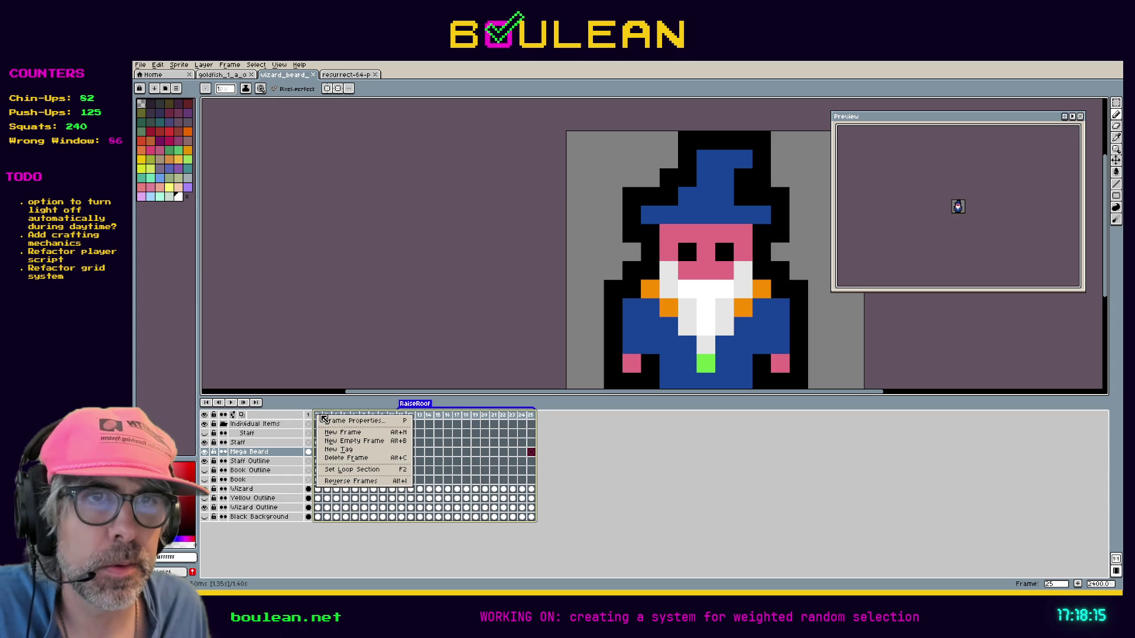
{"action": "left_click", "coordinate": [361, 459]}
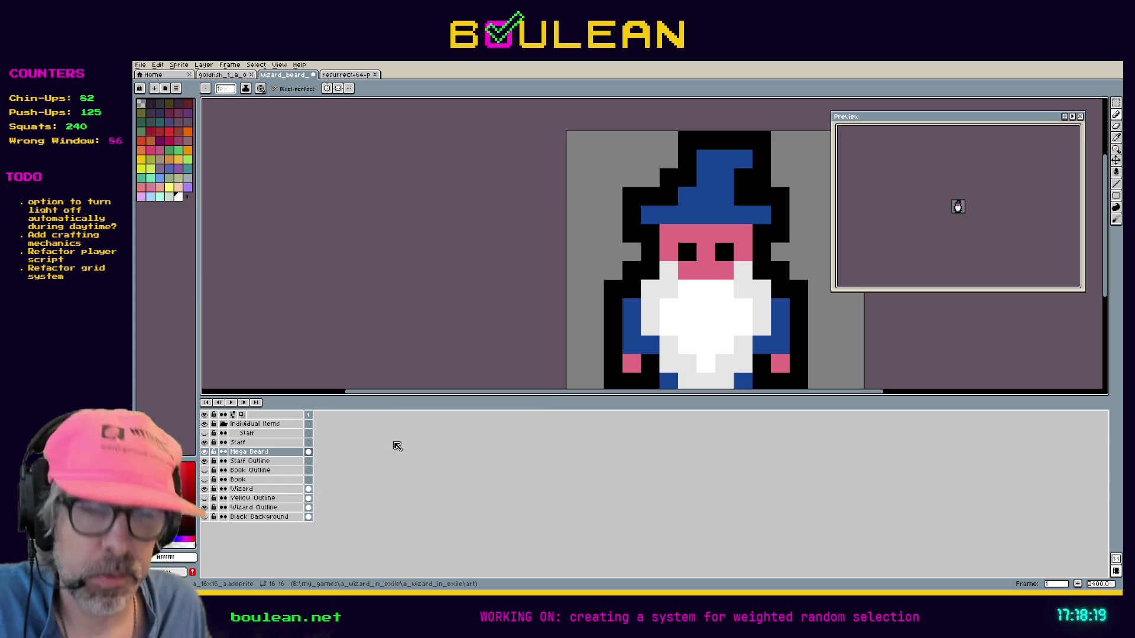
{"action": "key", "text": "ctrl+s"}
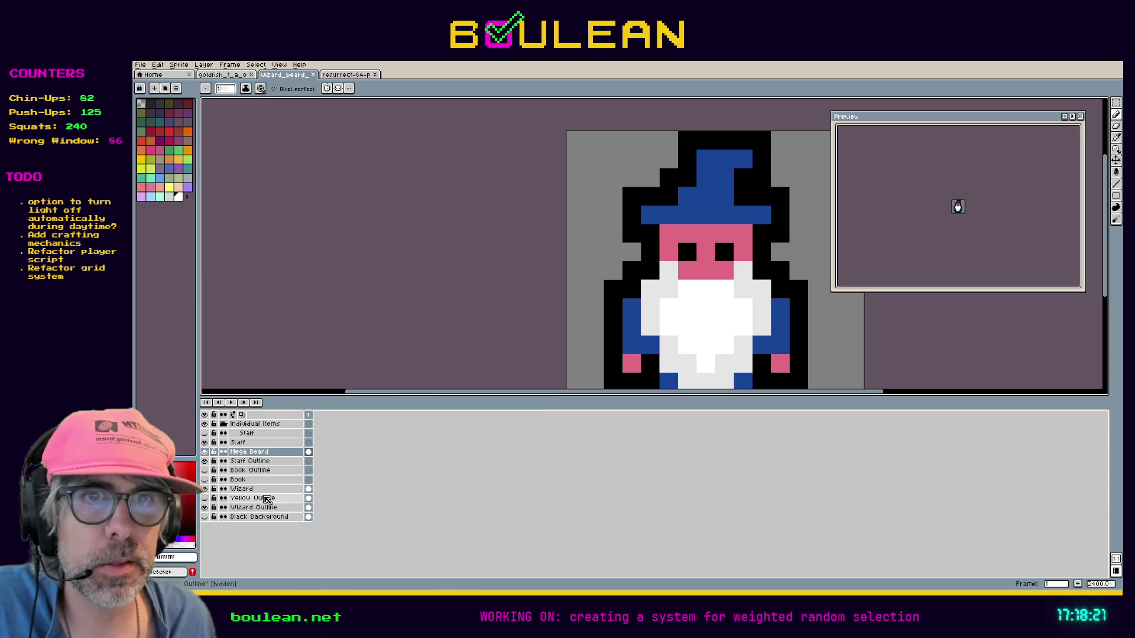
Step: Preview the Black Background briefly, then delete the Yellow Outline layer
{"action": "left_click", "coordinate": [266, 498]}
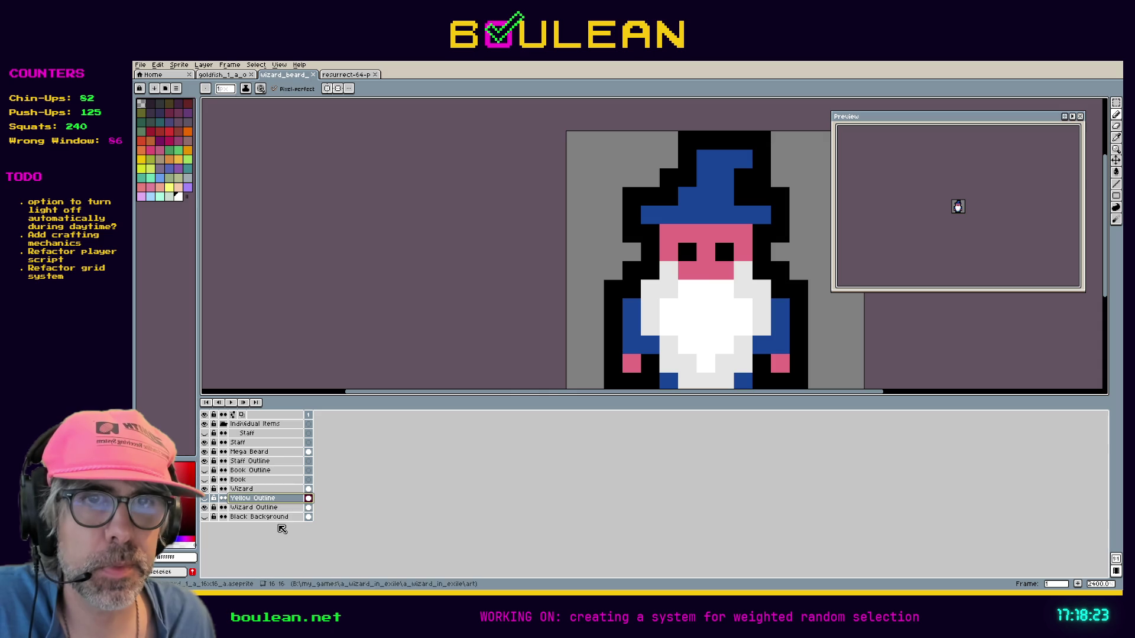
{"action": "left_click", "coordinate": [309, 518]}
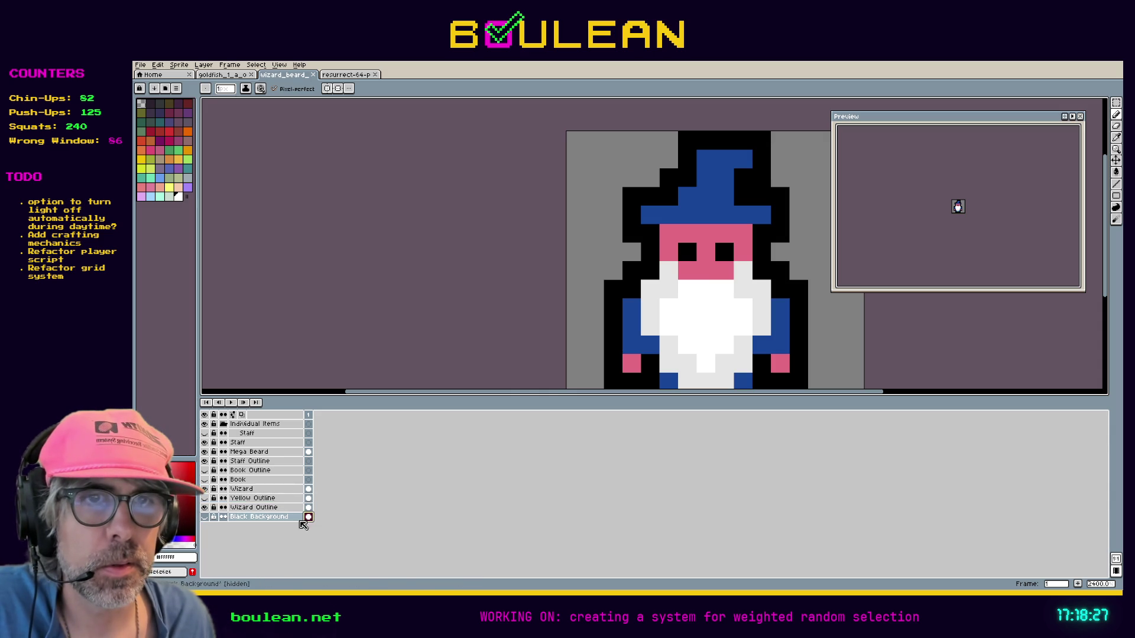
{"action": "left_click", "coordinate": [204, 517]}
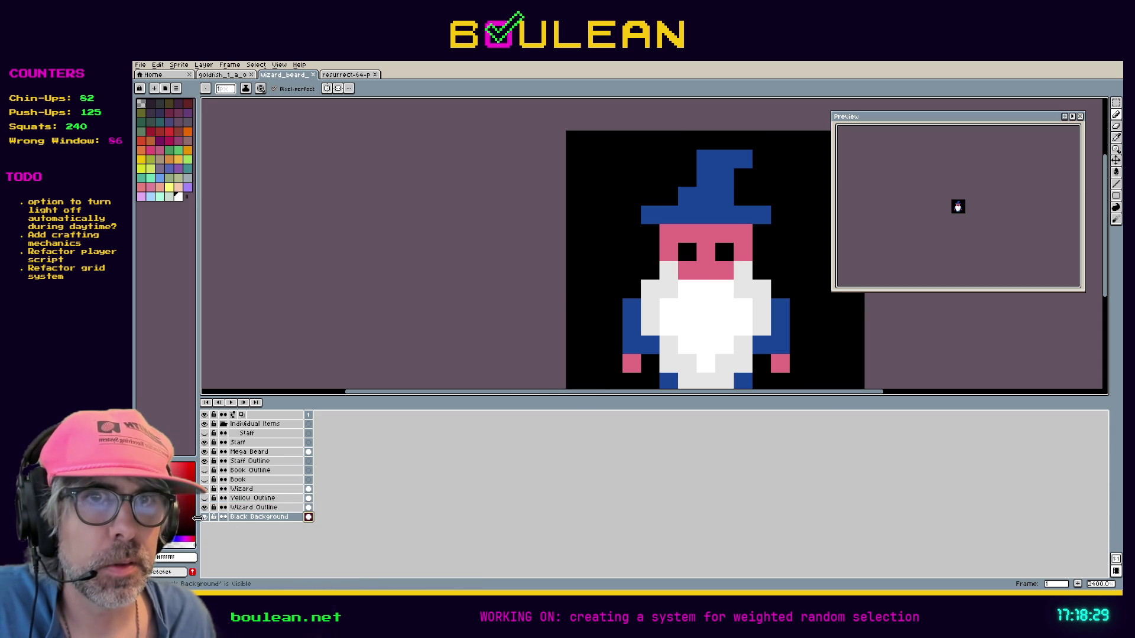
{"action": "left_click", "coordinate": [204, 517]}
{"action": "right_click", "coordinate": [256, 498]}
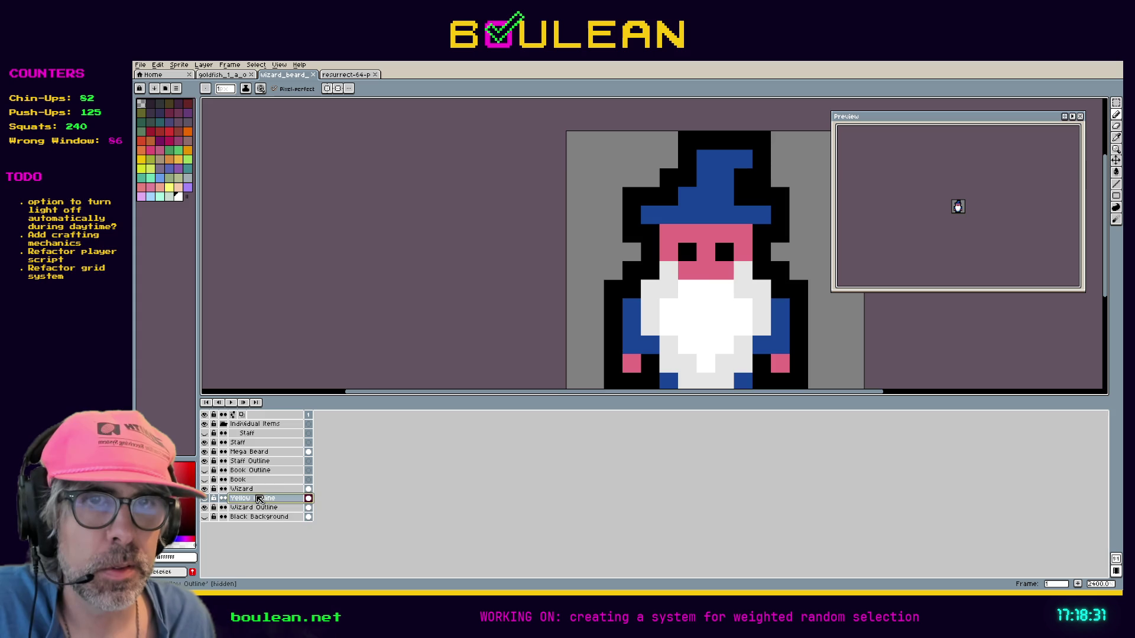
{"action": "mouse_move", "coordinate": [293, 517]}
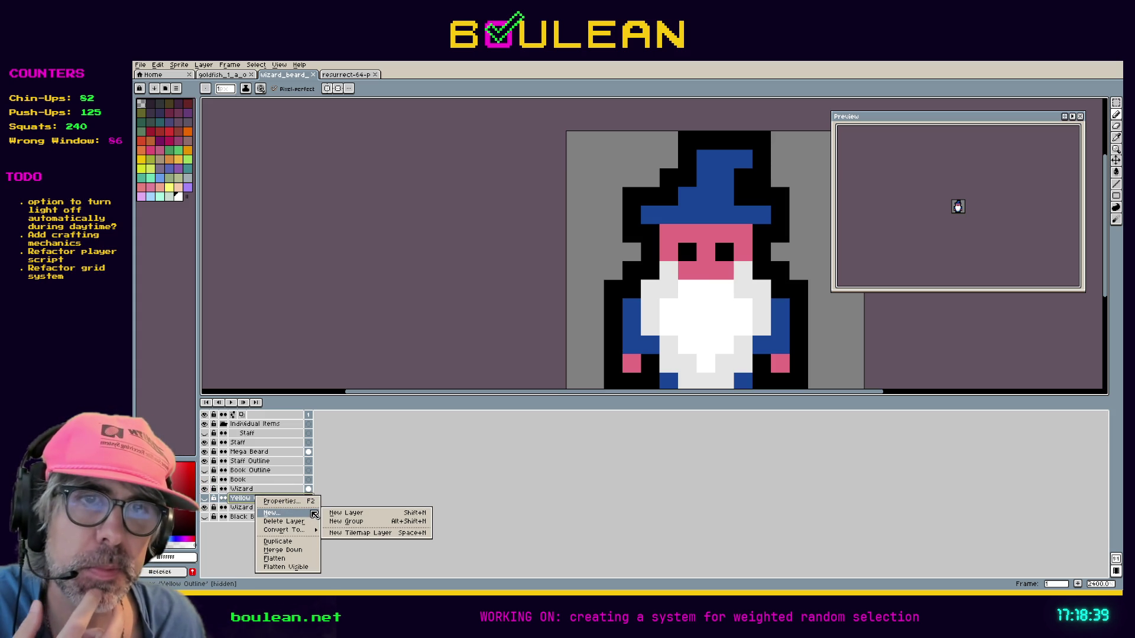
{"action": "left_click", "coordinate": [297, 522]}
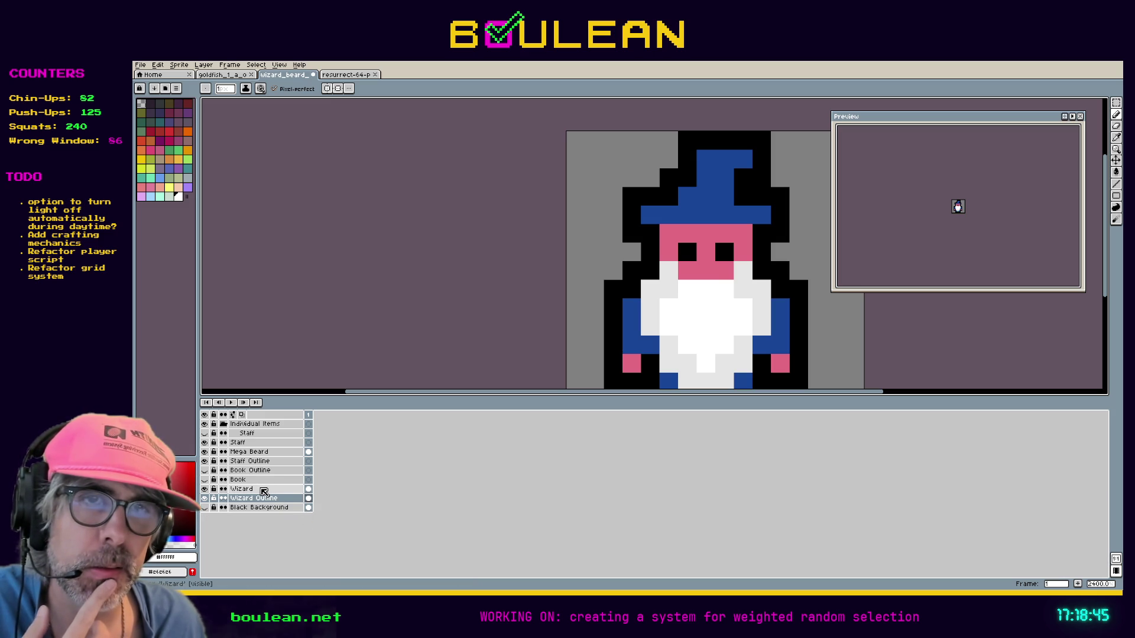
Step: Delete the Book, Book Outline and Staff Outline layers
{"action": "left_click", "coordinate": [264, 492]}
{"action": "scroll", "coordinate": [568, 287], "scroll_direction": "down", "scroll_amount": 1}
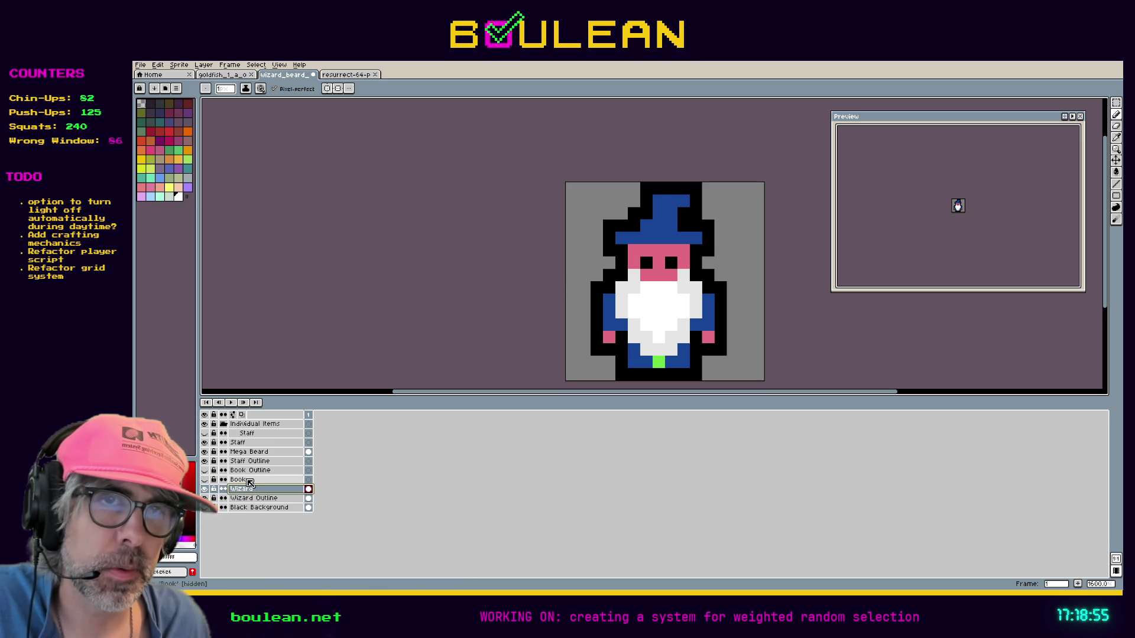
{"action": "left_click", "coordinate": [249, 481]}
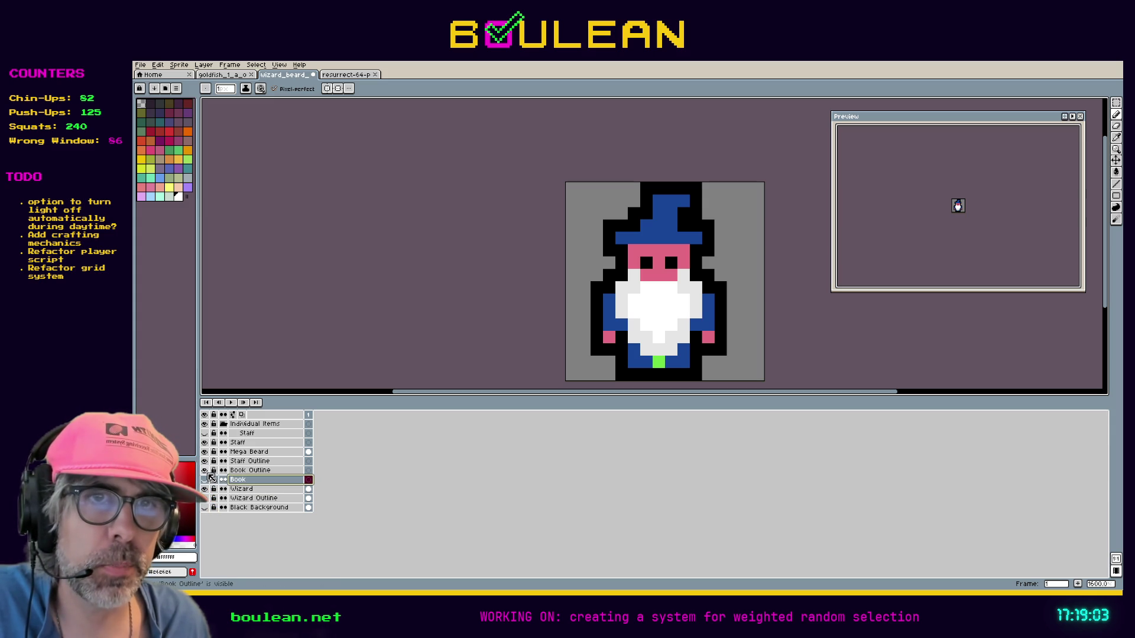
{"action": "right_click", "coordinate": [242, 470]}
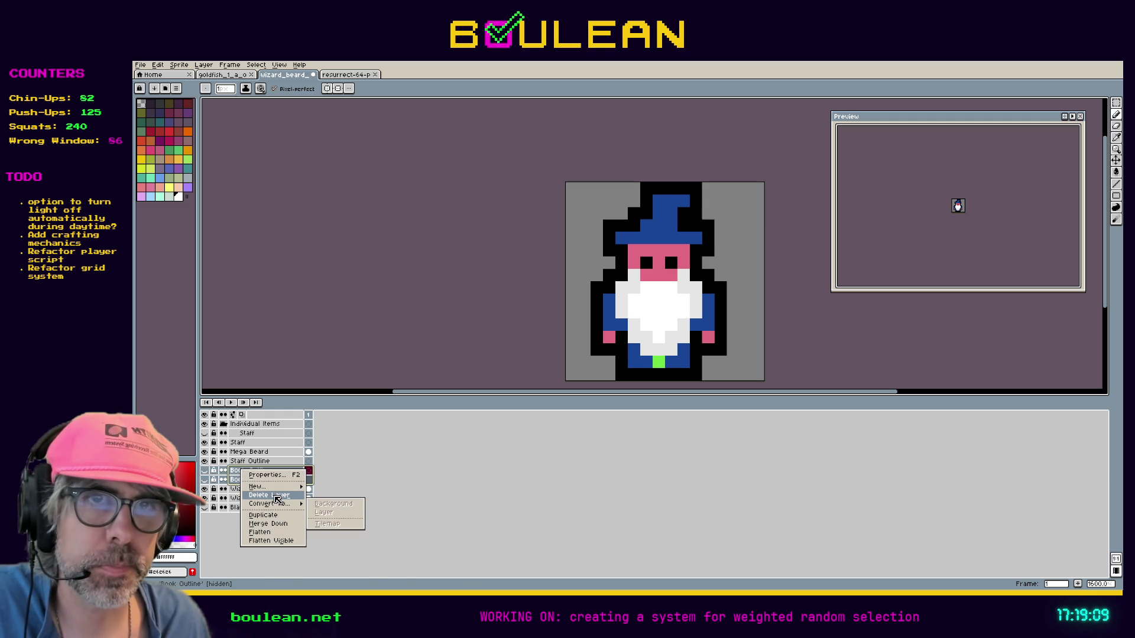
{"action": "left_click", "coordinate": [277, 495]}
{"action": "left_click", "coordinate": [205, 462]}
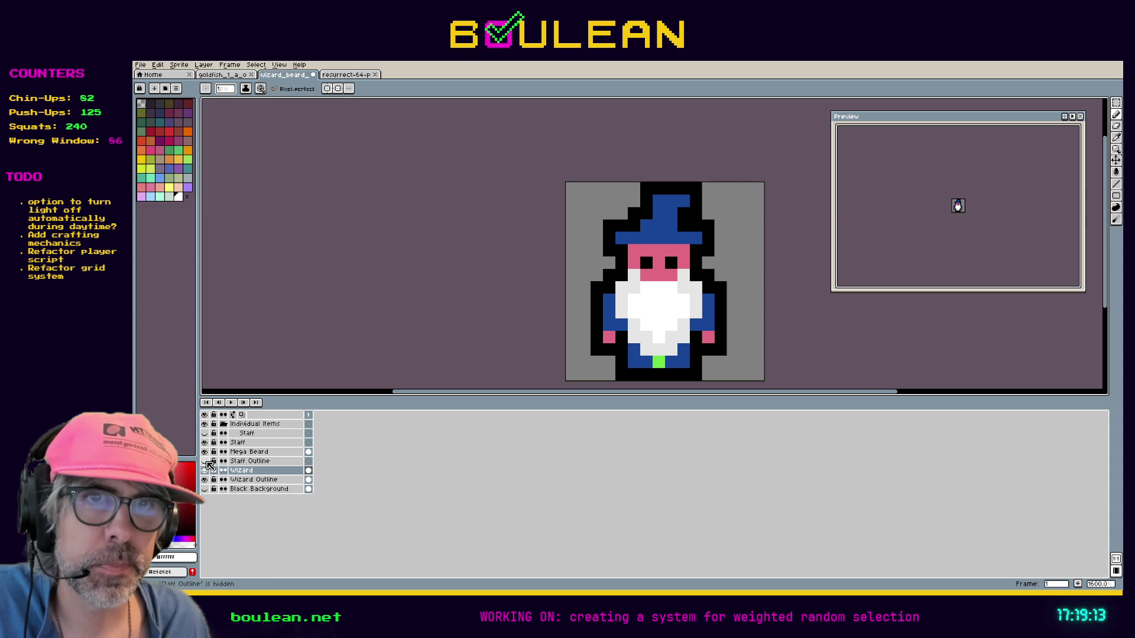
{"action": "right_click", "coordinate": [247, 463]}
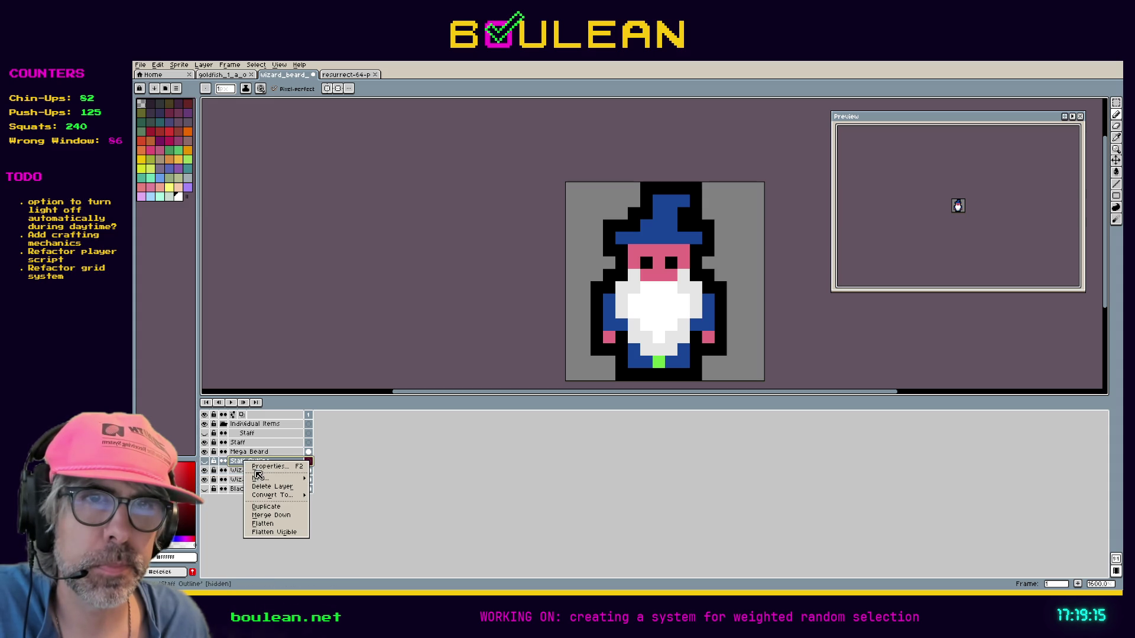
{"action": "mouse_move", "coordinate": [258, 476]}
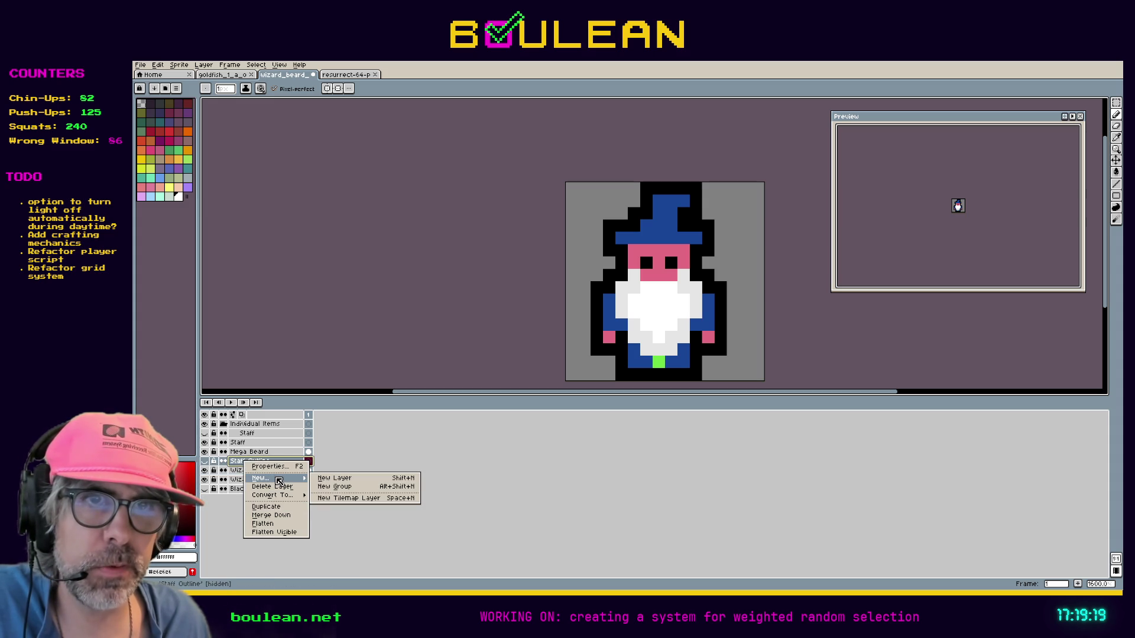
{"action": "left_click", "coordinate": [263, 487]}
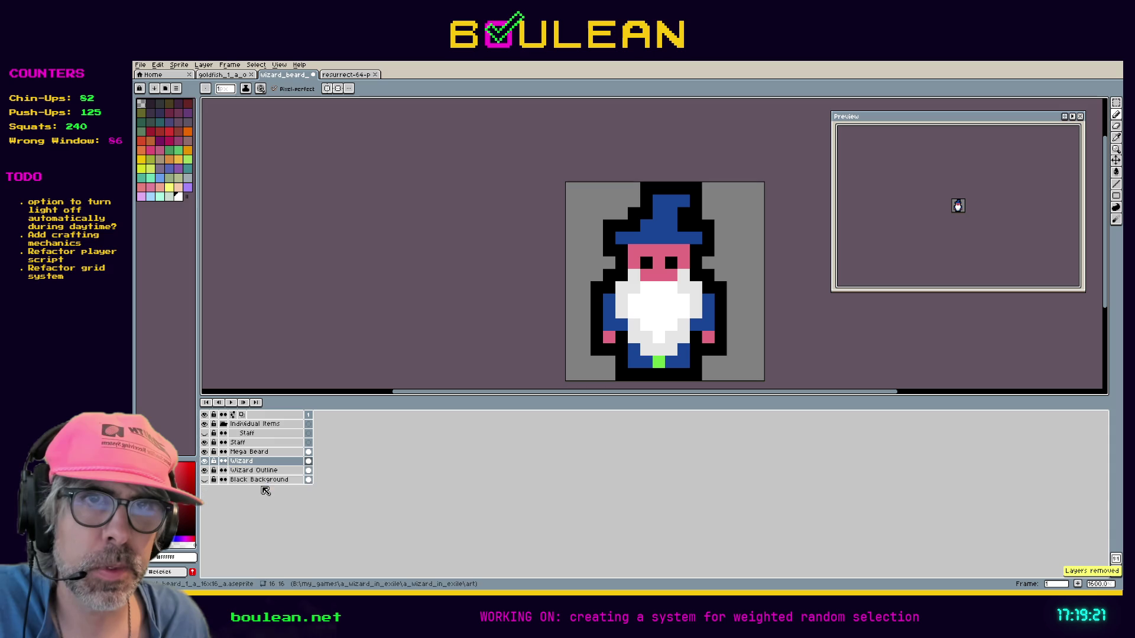
Step: Compare the Wizard Outline and Mega Beard, then delete the Staff layer and Individual Items group
{"action": "left_click", "coordinate": [205, 470]}
{"action": "left_click", "coordinate": [205, 470]}
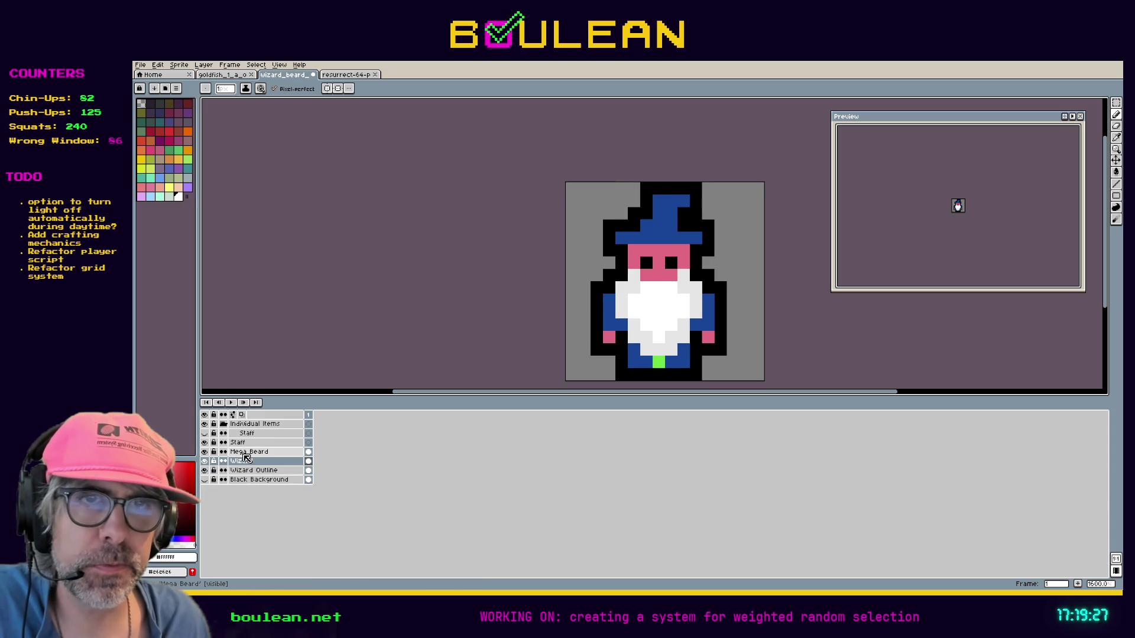
{"action": "left_click", "coordinate": [204, 452]}
{"action": "left_click", "coordinate": [204, 451]}
{"action": "left_click", "coordinate": [237, 443]}
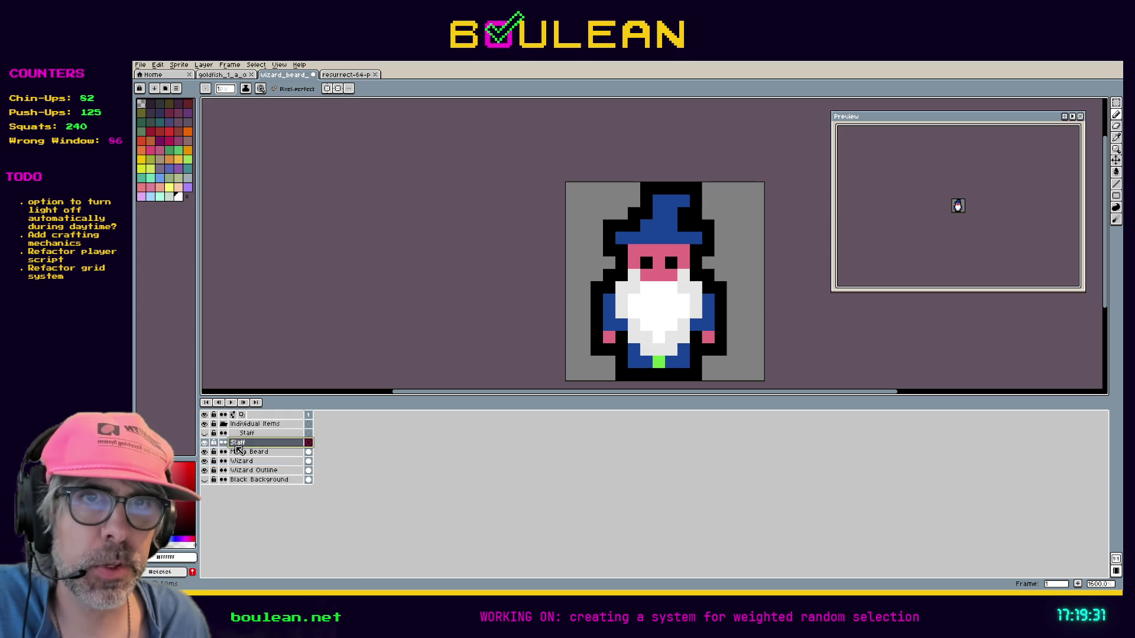
{"action": "right_click", "coordinate": [237, 443]}
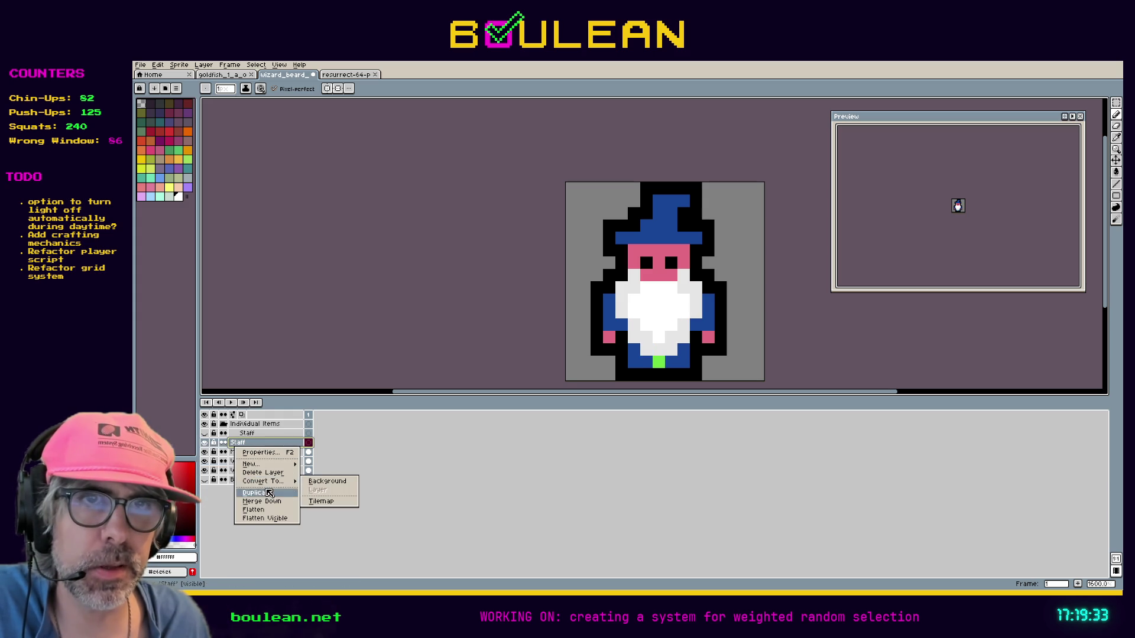
{"action": "left_click", "coordinate": [260, 472]}
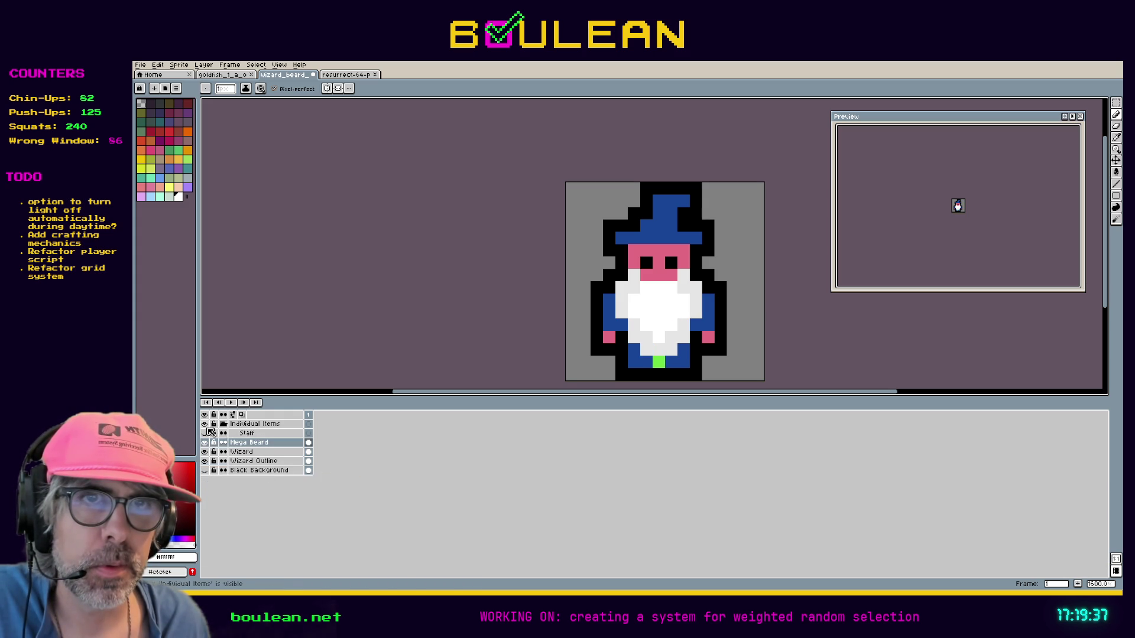
{"action": "left_click", "coordinate": [242, 425]}
{"action": "right_click", "coordinate": [240, 425]}
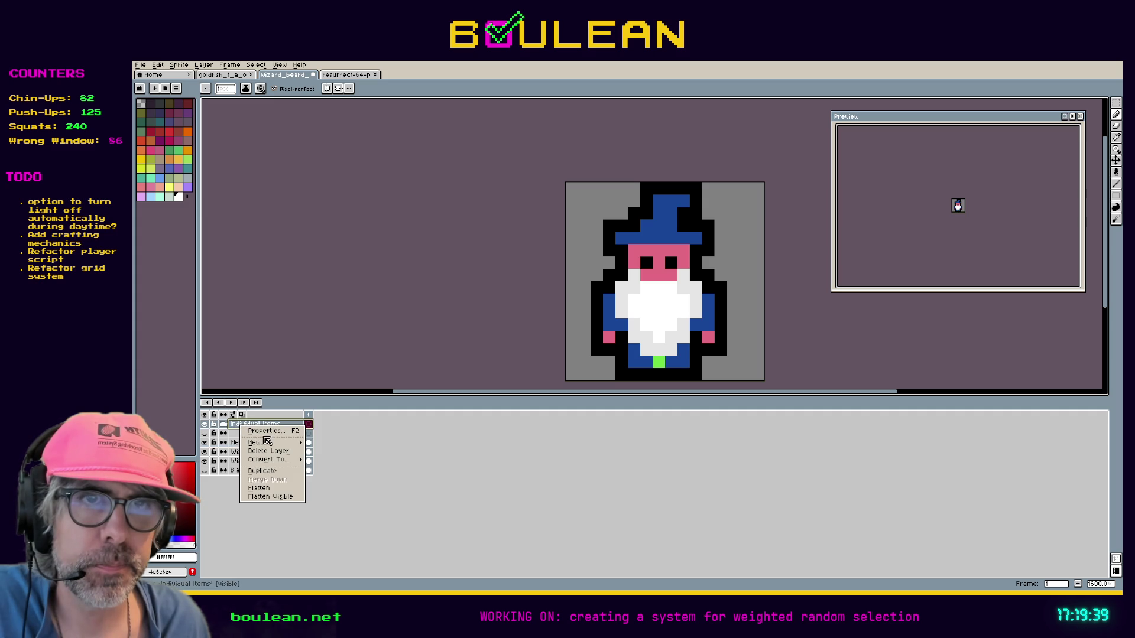
{"action": "left_click", "coordinate": [287, 452]}
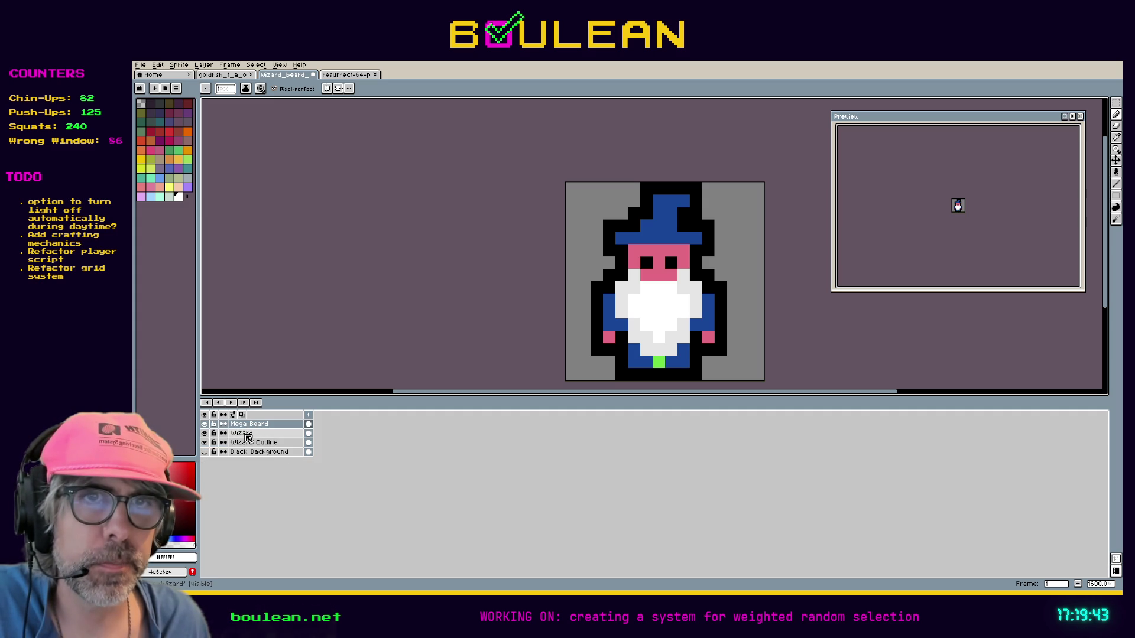
Step: Hide Mega Beard and add a new layer above Wizard named beard_hl_1
{"action": "left_click", "coordinate": [245, 435]}
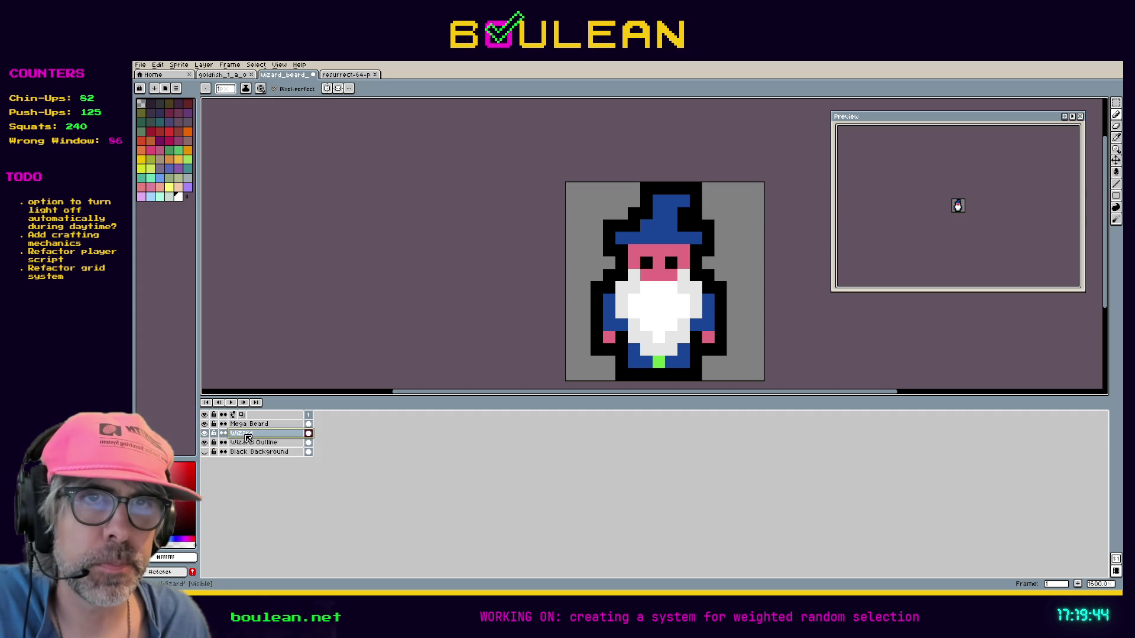
{"action": "left_click", "coordinate": [204, 424]}
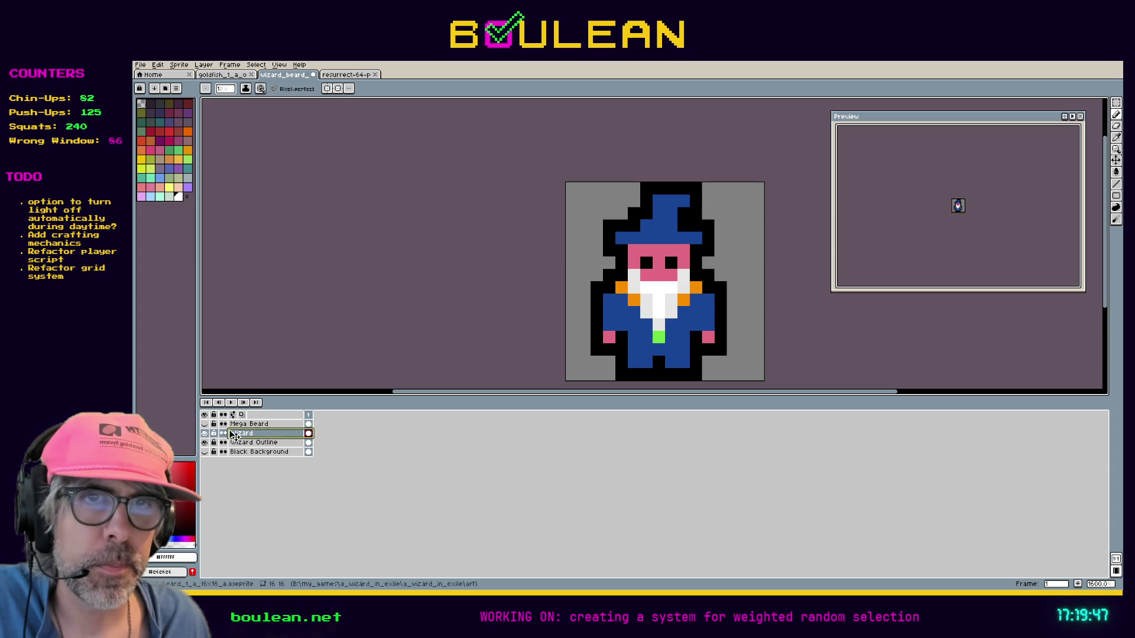
{"action": "right_click", "coordinate": [253, 438]}
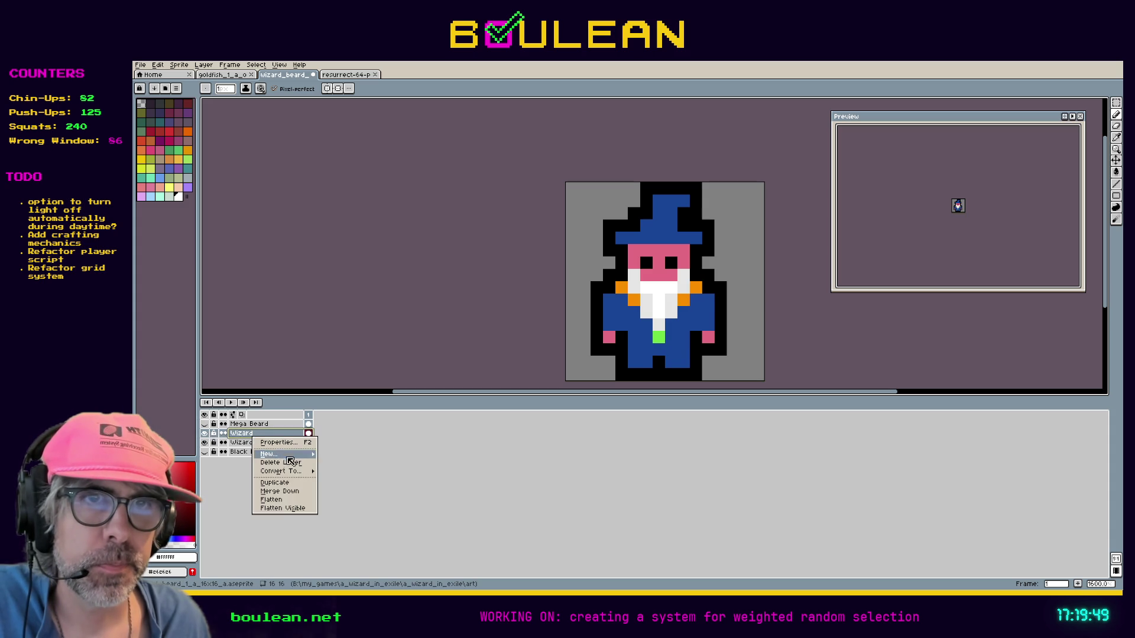
{"action": "mouse_move", "coordinate": [301, 454]}
{"action": "left_click", "coordinate": [338, 454]}
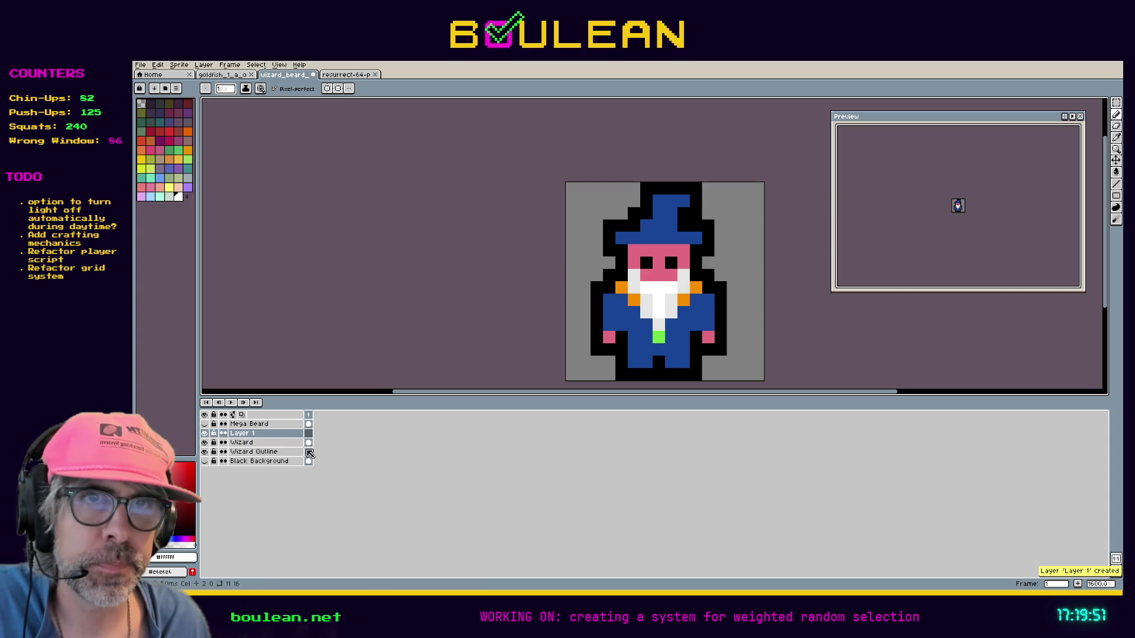
{"action": "double_click", "coordinate": [272, 438]}
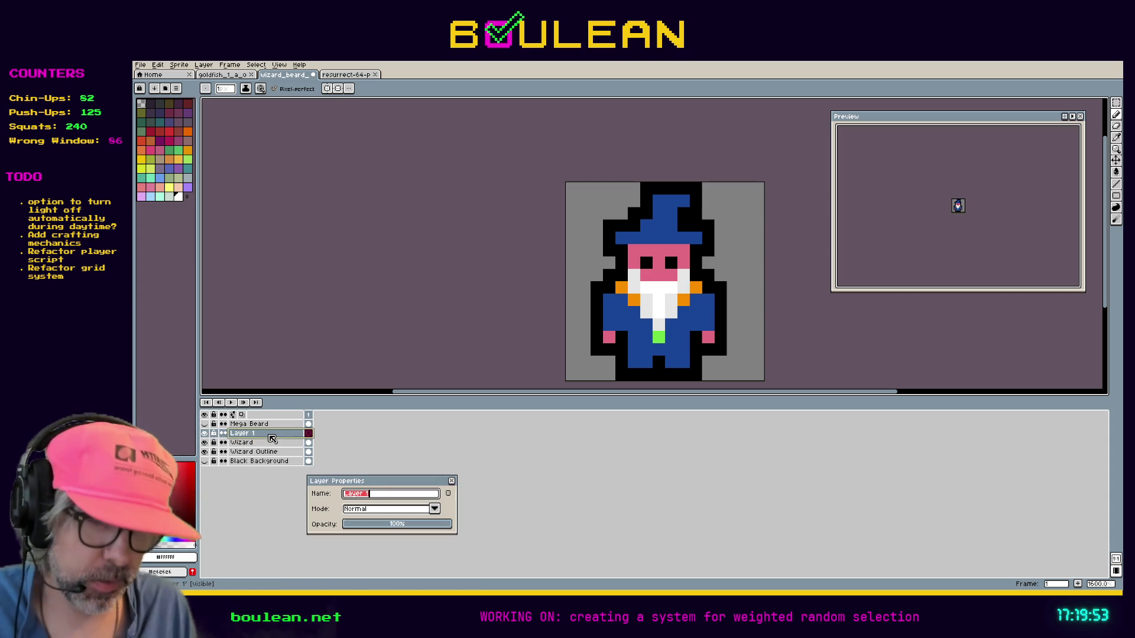
{"action": "type", "text": "bea"}
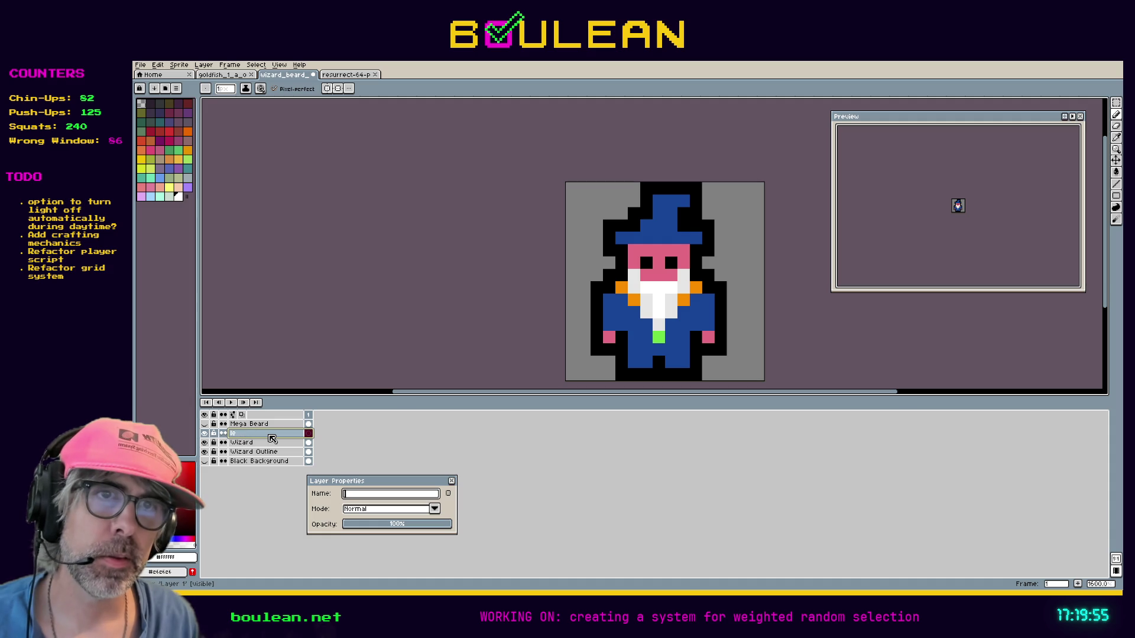
{"action": "type", "text": "rd_"}
{"action": "type", "text": "lvl_1"}
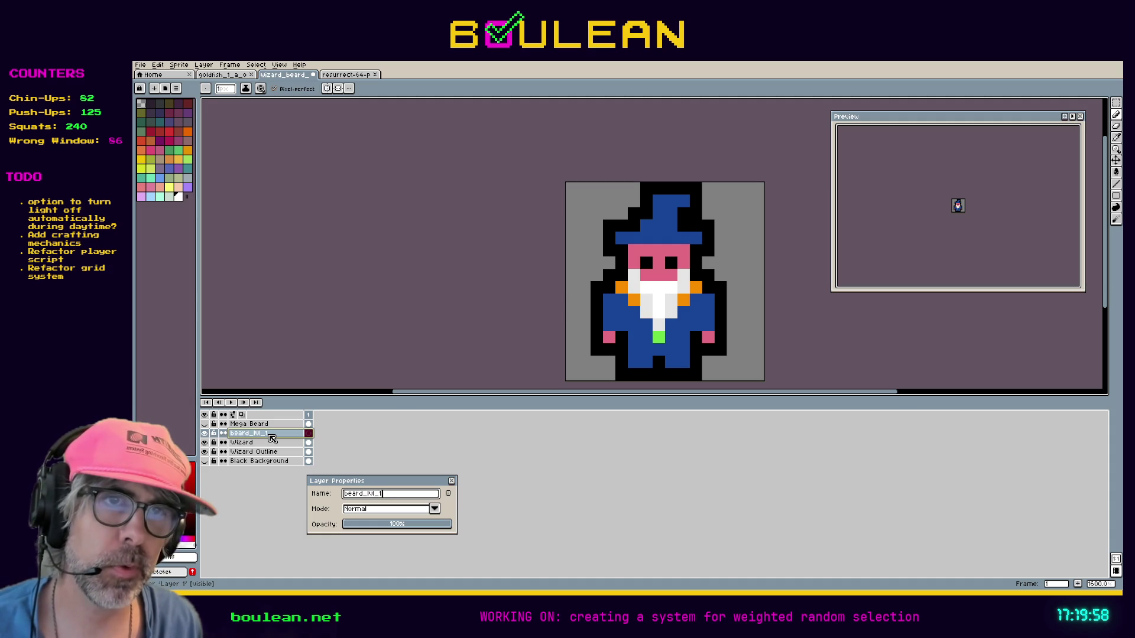
{"action": "key", "text": "Return"}
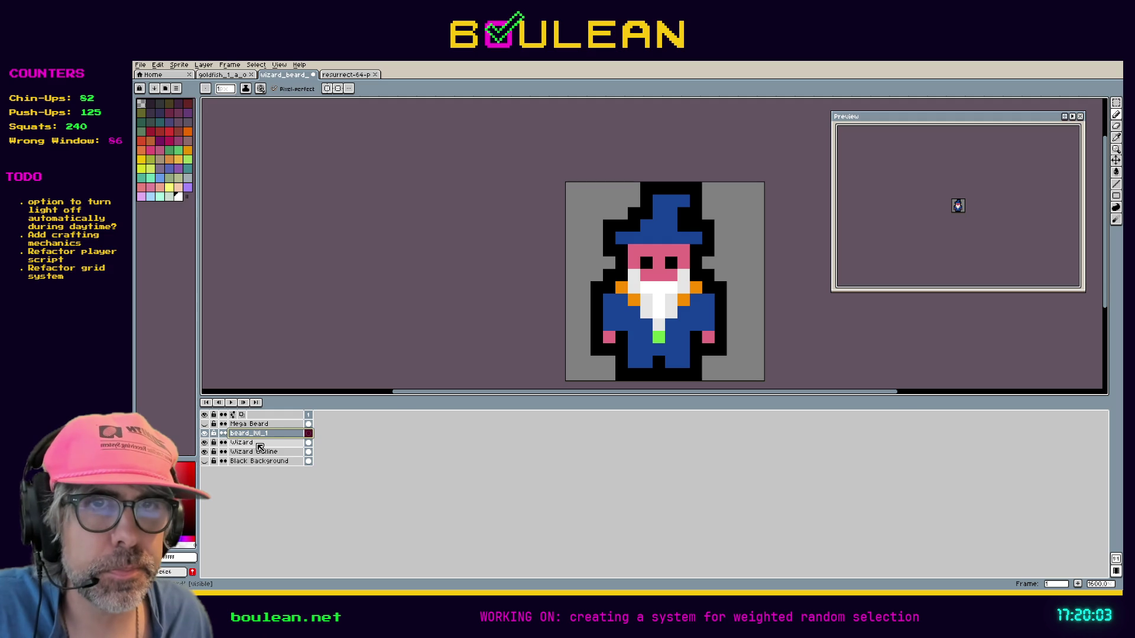
Step: Magic-wand select the white beard pixels on the Wizard layer
{"action": "left_click", "coordinate": [258, 445]}
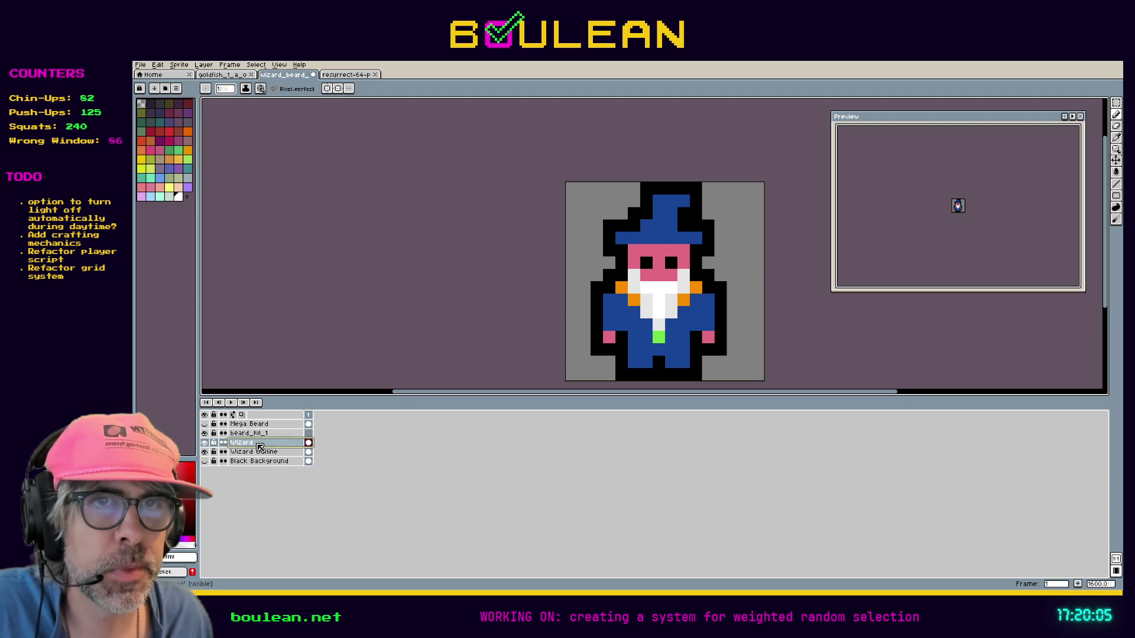
{"action": "key", "text": "w"}
{"action": "left_click", "coordinate": [659, 306]}
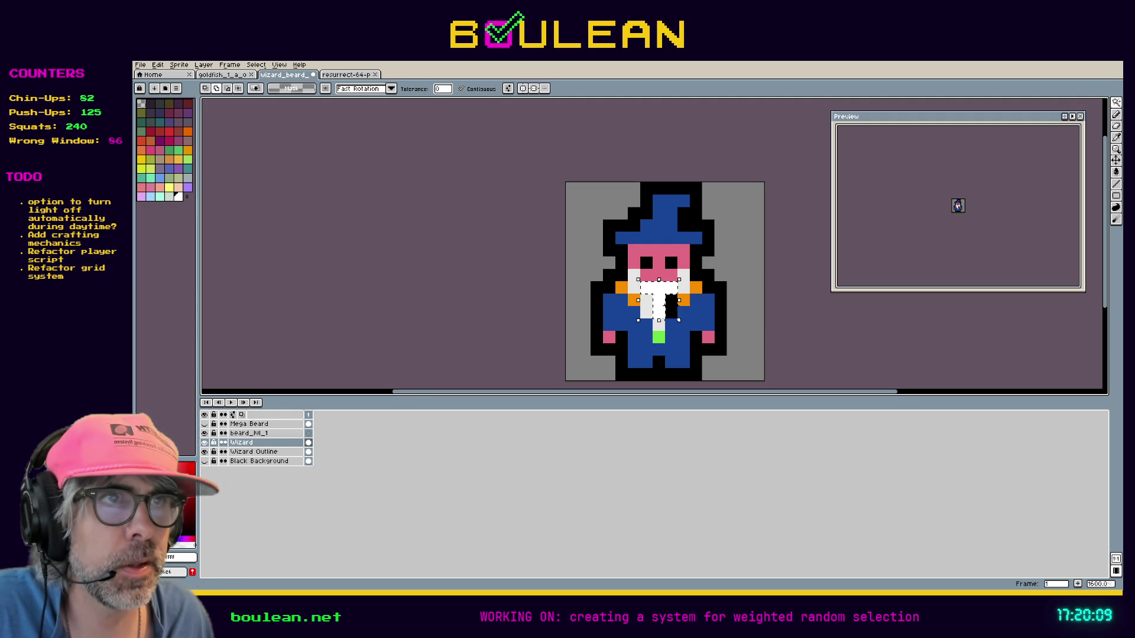
{"action": "left_click_drag", "start_coordinate": [659, 321], "coordinate": [659, 333]}
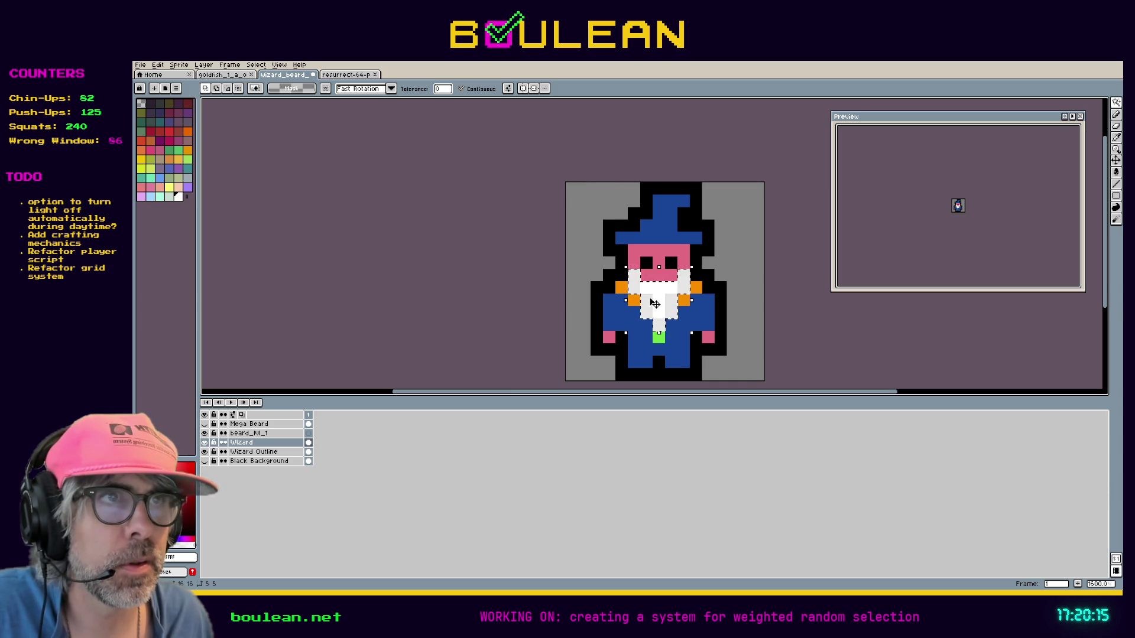
Step: Transform the beard on beard_hl_1, check it without the Wizard layer, and commit
{"action": "double_click", "coordinate": [260, 435]}
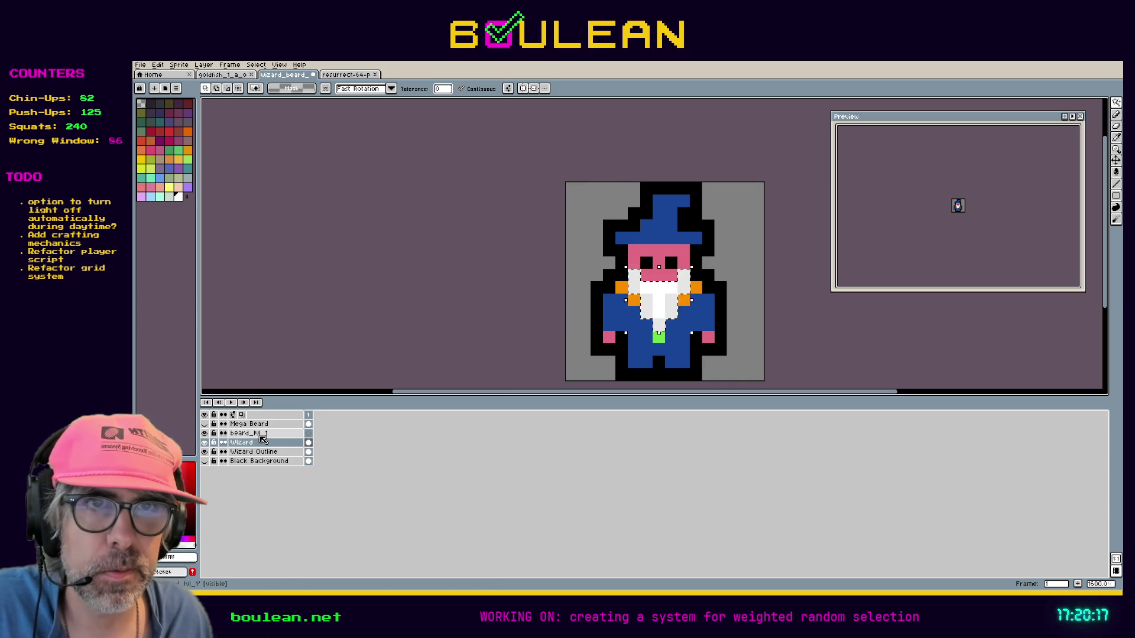
{"action": "key", "text": "Return"}
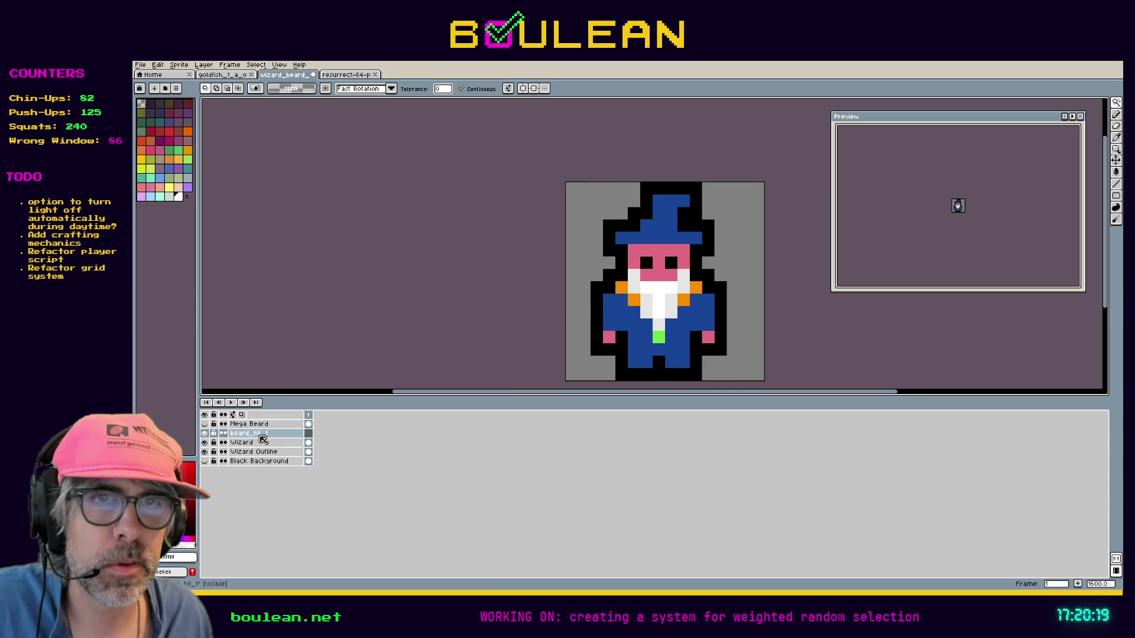
{"action": "key", "text": "ctrl+t"}
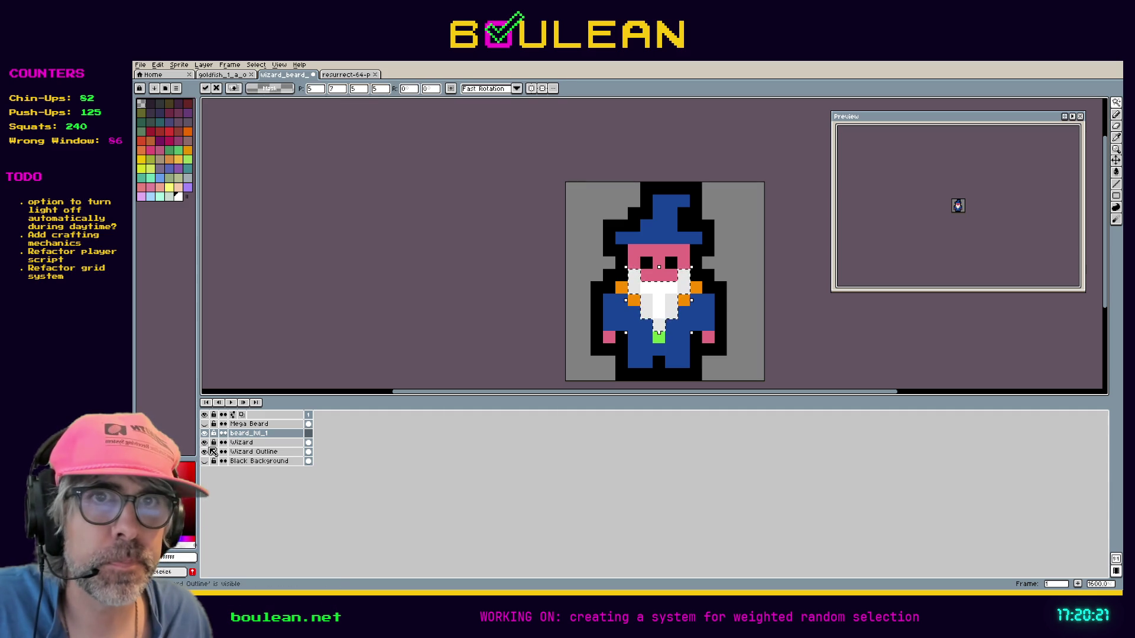
{"action": "left_click", "coordinate": [204, 442]}
{"action": "left_click", "coordinate": [204, 442]}
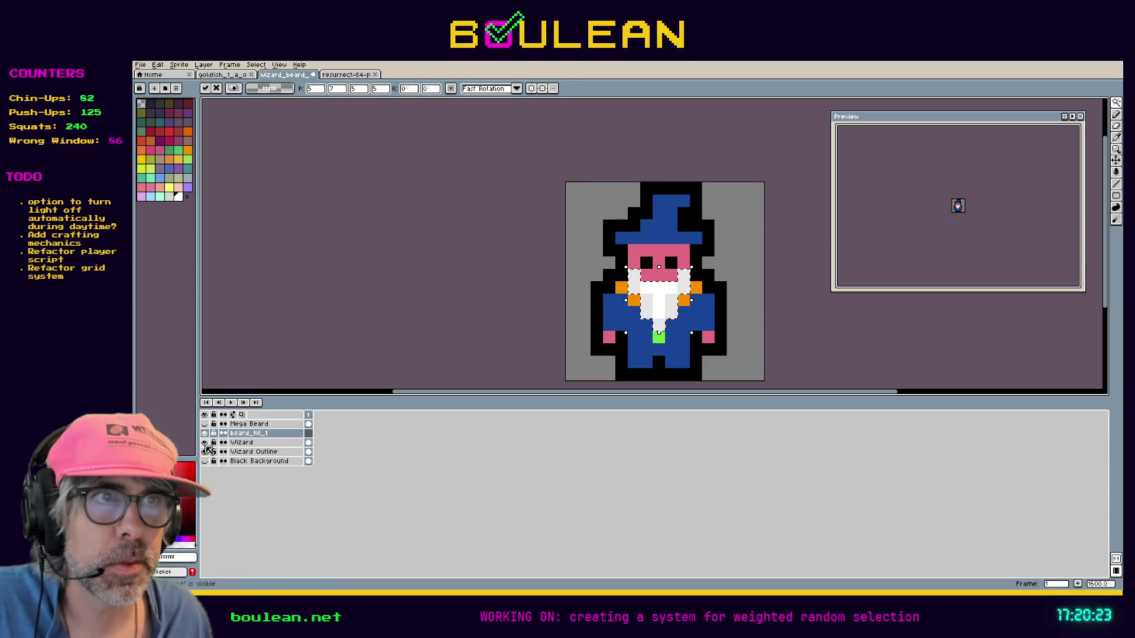
{"action": "key", "text": "Return"}
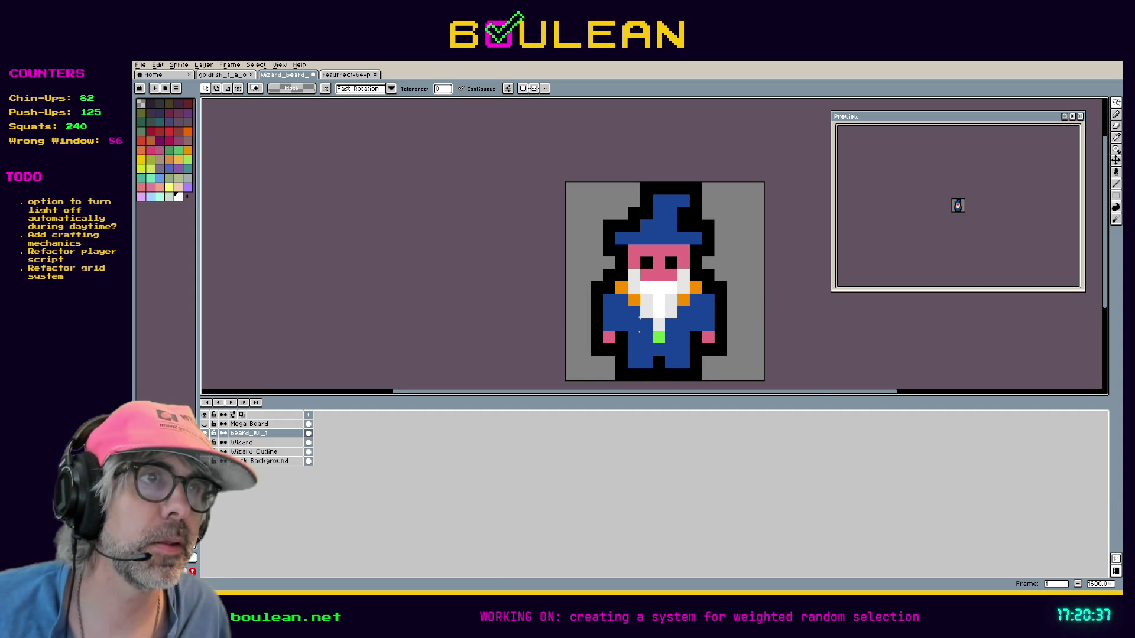
{"action": "scroll", "coordinate": [639, 319], "scroll_direction": "up", "scroll_amount": 1}
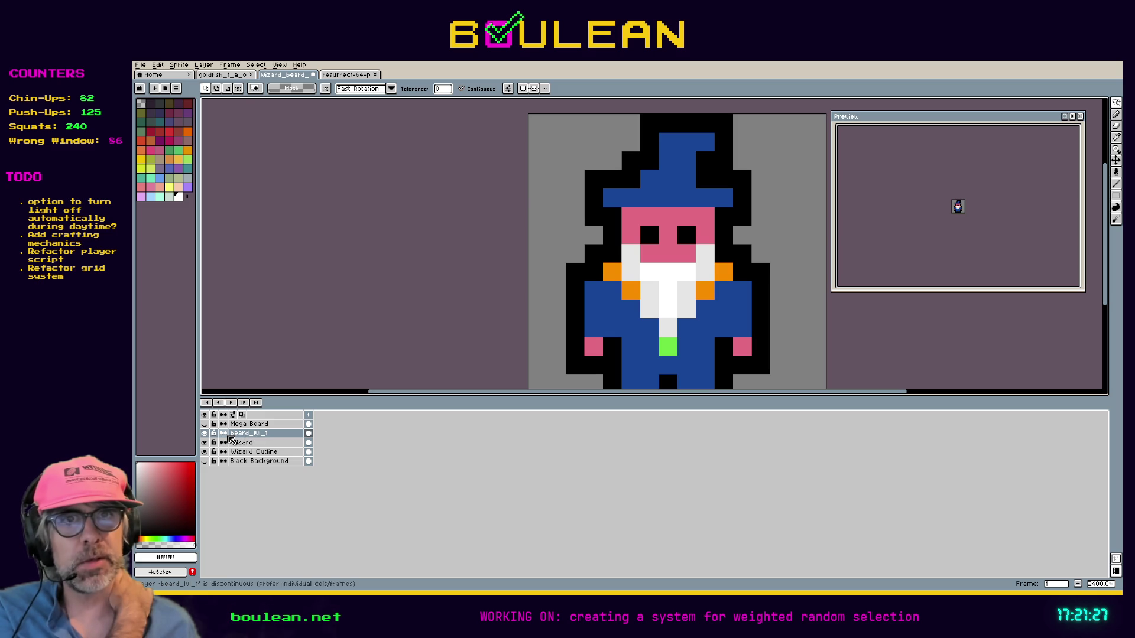
{"action": "left_click", "coordinate": [205, 423]}
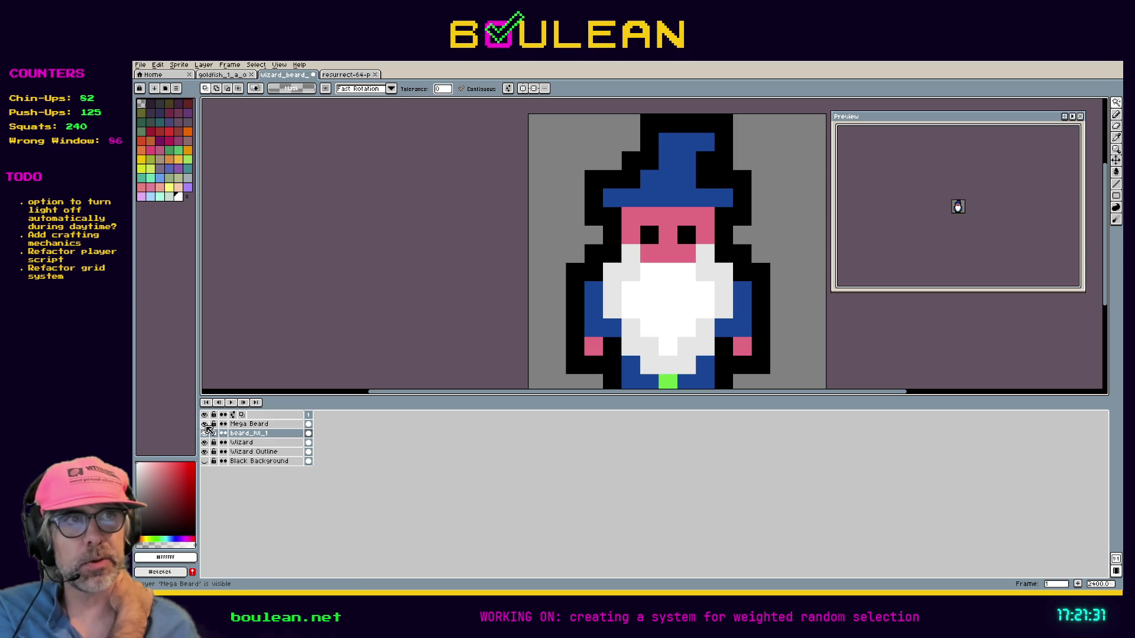
{"action": "left_click", "coordinate": [205, 424]}
{"action": "left_click", "coordinate": [205, 424]}
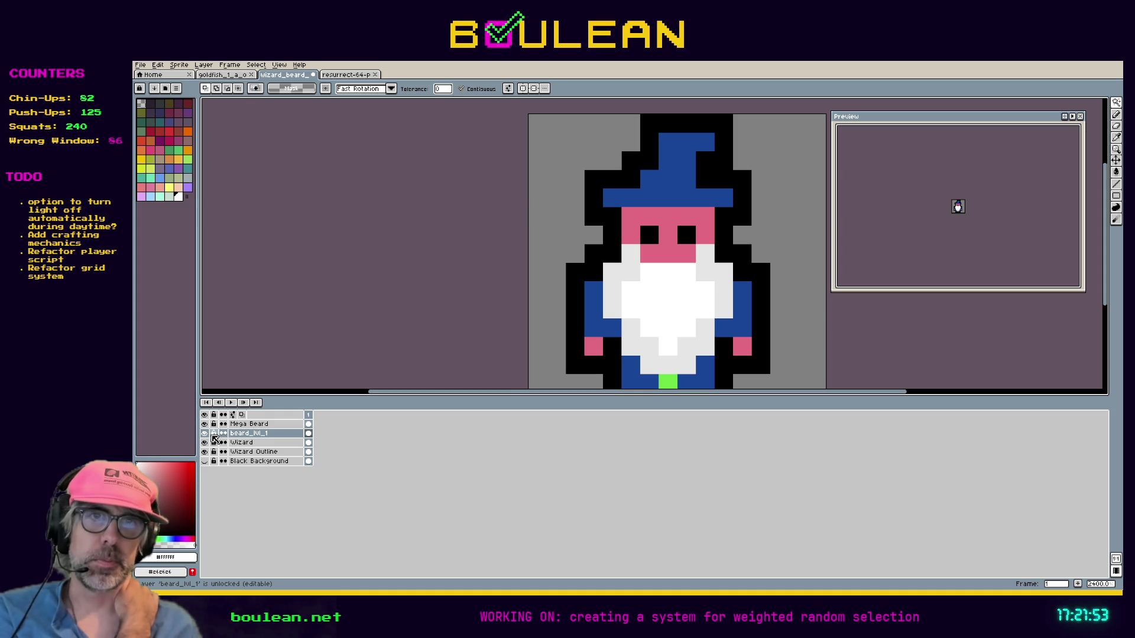
{"action": "left_click", "coordinate": [205, 424]}
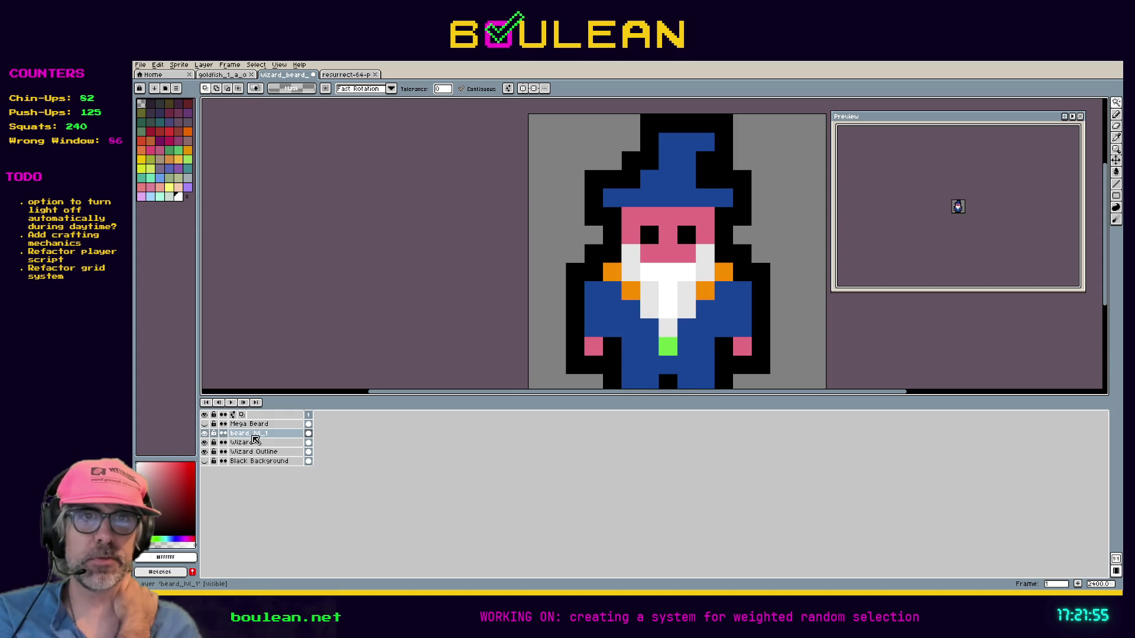
{"action": "right_click", "coordinate": [264, 441]}
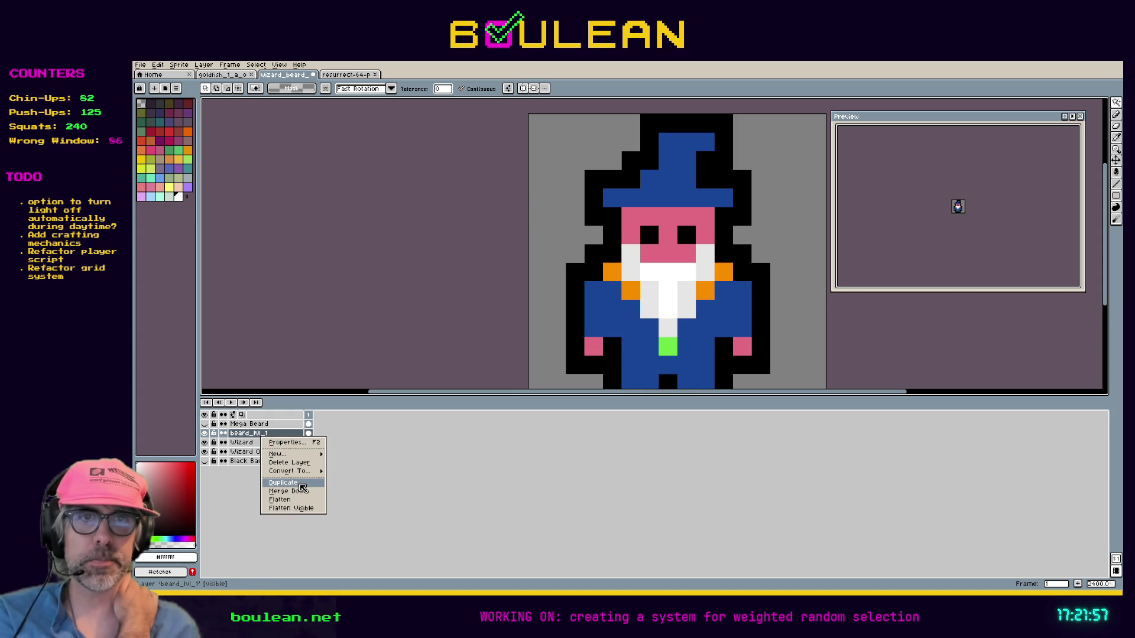
Step: Duplicate beard_hl_1 and bucket-fill the copy's grey beard pixels with white
{"action": "left_click", "coordinate": [301, 486]}
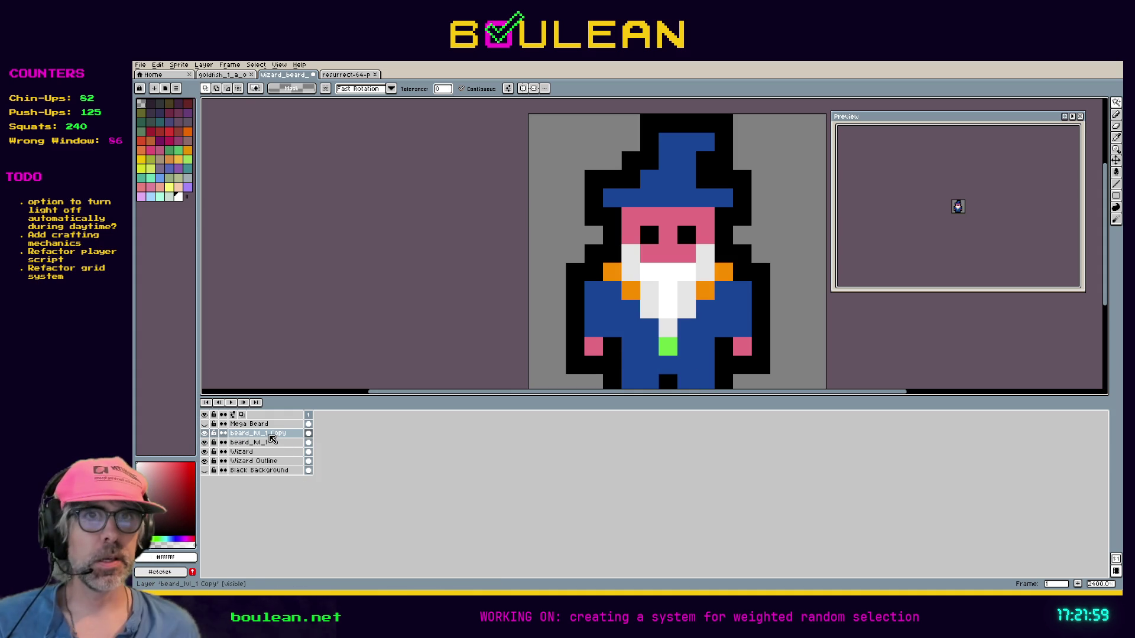
{"action": "left_click", "coordinate": [269, 436]}
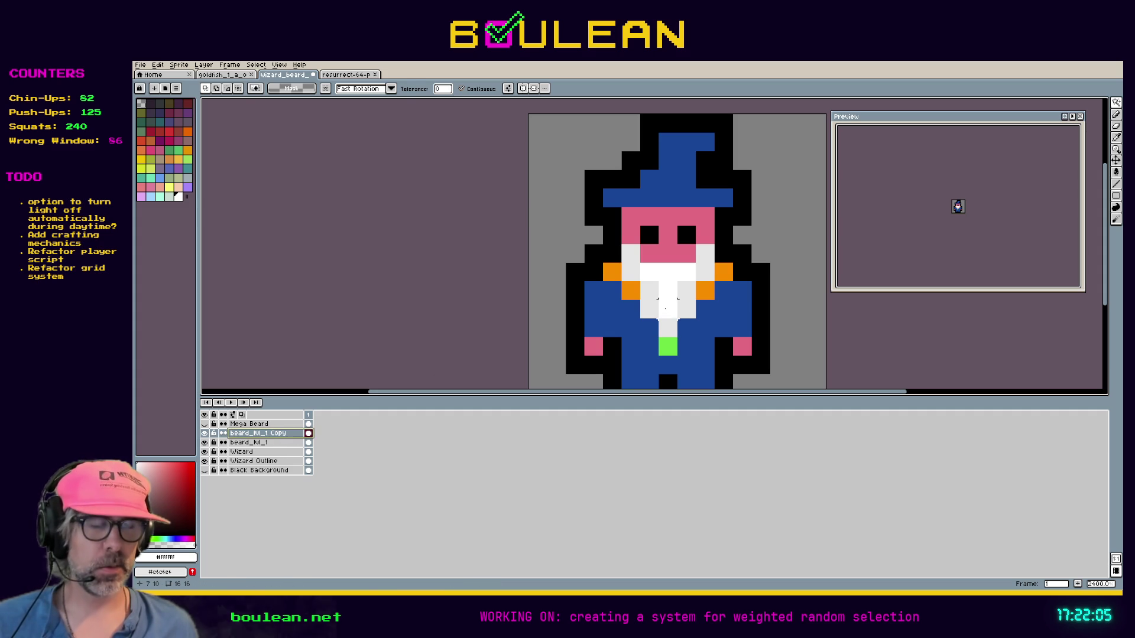
{"action": "key", "text": "i"}
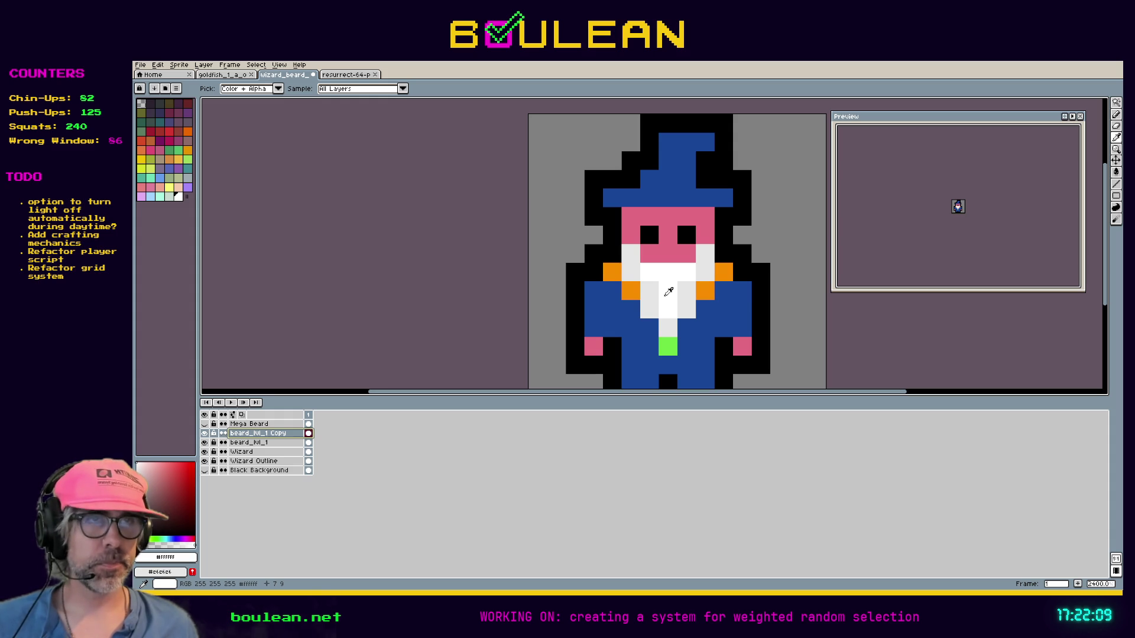
{"action": "key", "text": "g"}
{"action": "left_click", "coordinate": [653, 298]}
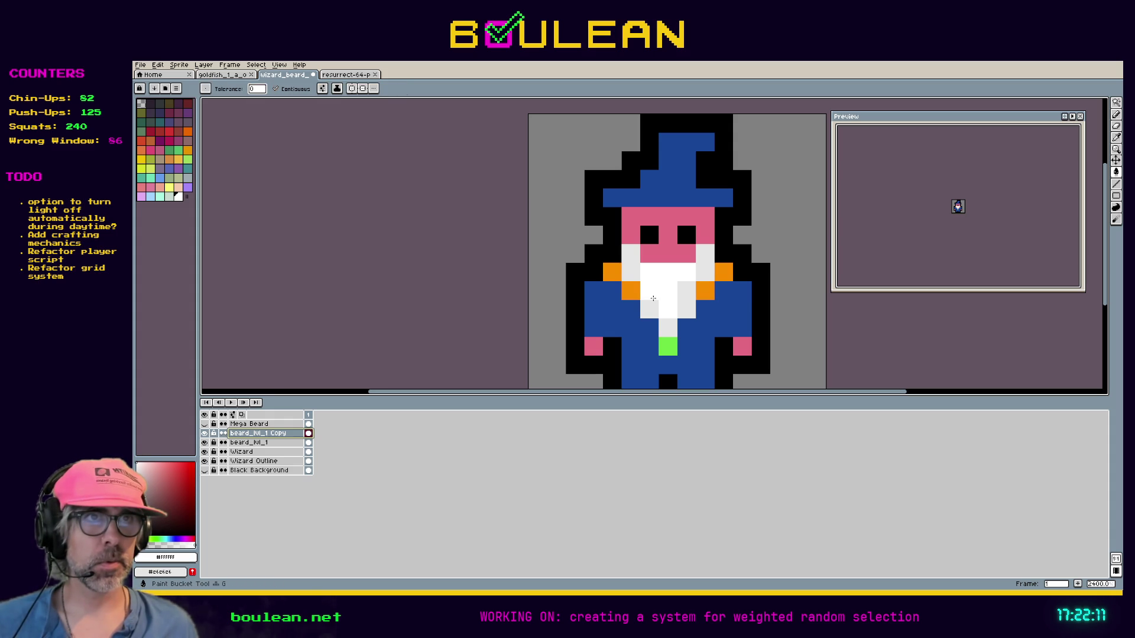
{"action": "left_click", "coordinate": [651, 307]}
{"action": "left_click", "coordinate": [632, 272]}
{"action": "left_click", "coordinate": [631, 255]}
{"action": "left_click", "coordinate": [687, 309]}
{"action": "left_click", "coordinate": [686, 289]}
{"action": "left_click", "coordinate": [667, 324]}
{"action": "left_click", "coordinate": [698, 274]}
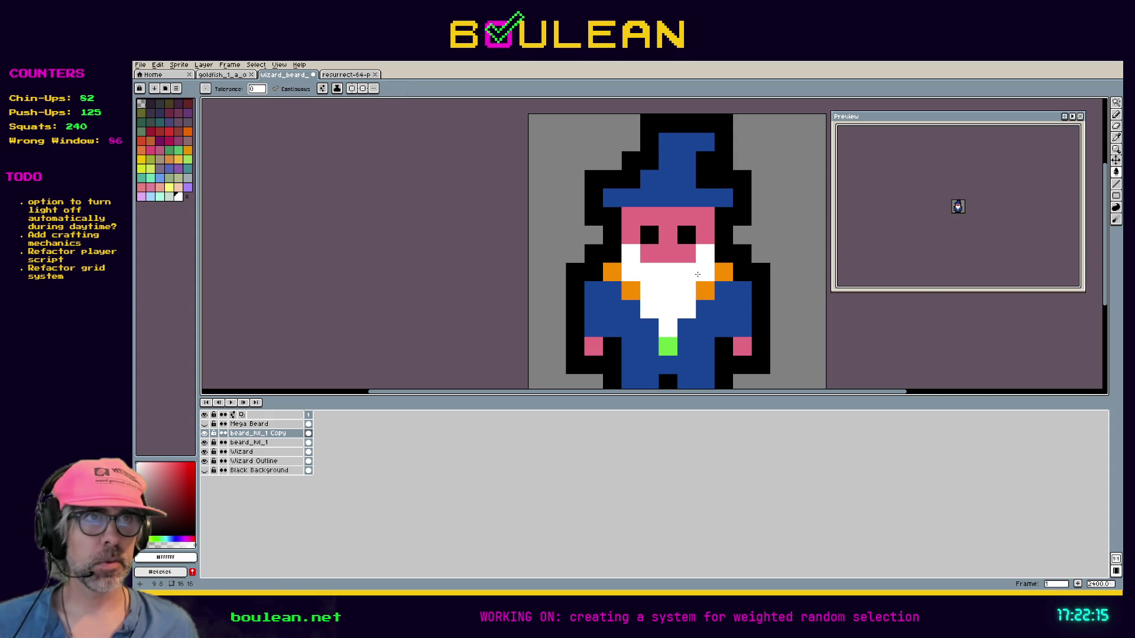
Step: Pencil light-grey edge pixels widening the beard over both shoulders and down the chest
{"action": "key", "text": "b"}
{"action": "left_click", "coordinate": [705, 294]}
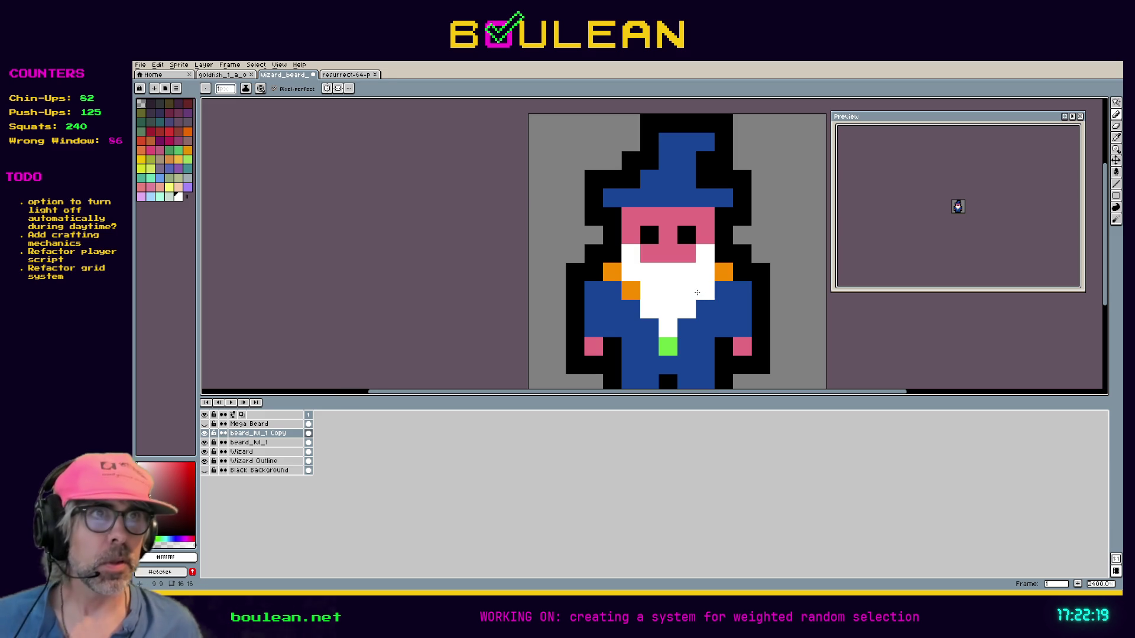
{"action": "key", "text": "ctrl+z"}
{"action": "key", "text": "ctrl+z"}
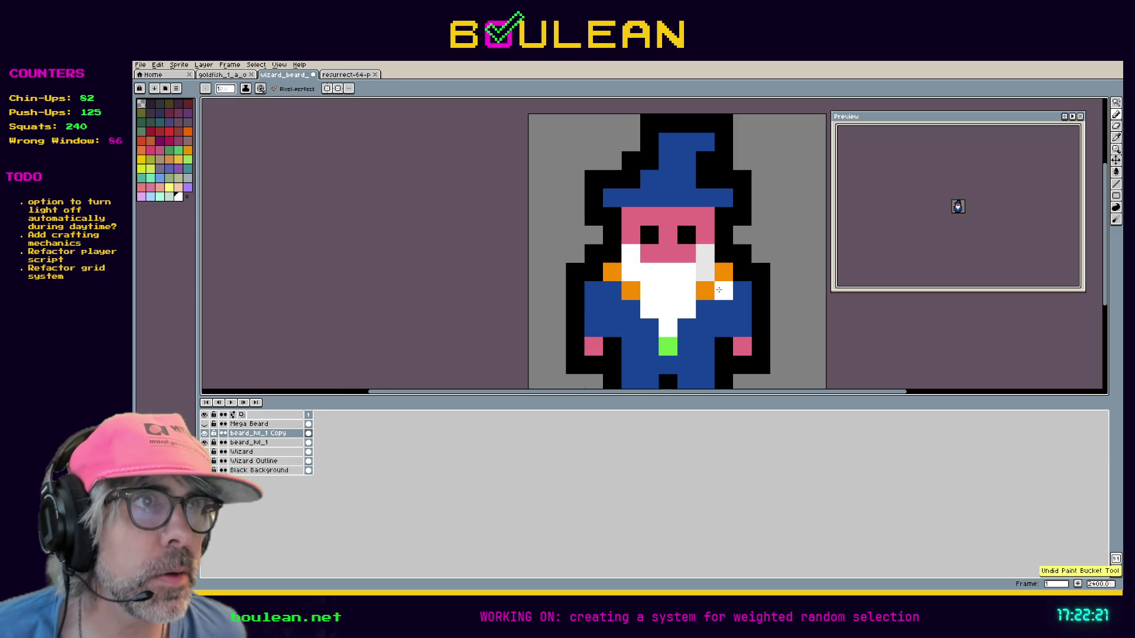
{"action": "key", "text": "g"}
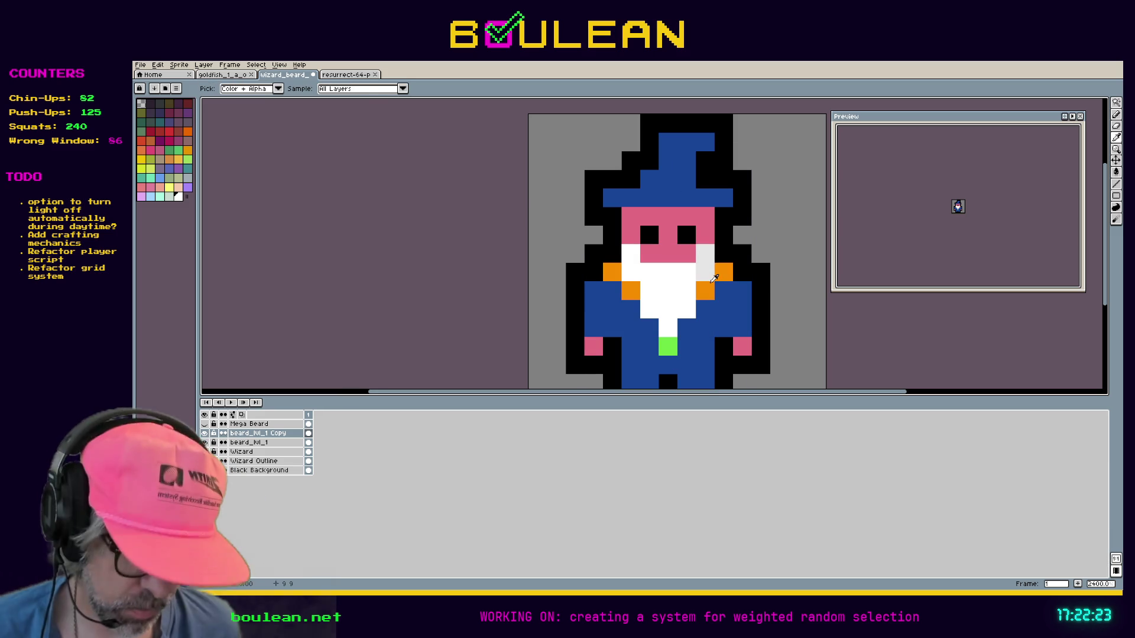
{"action": "left_click", "coordinate": [713, 270]}
{"action": "key", "text": "b"}
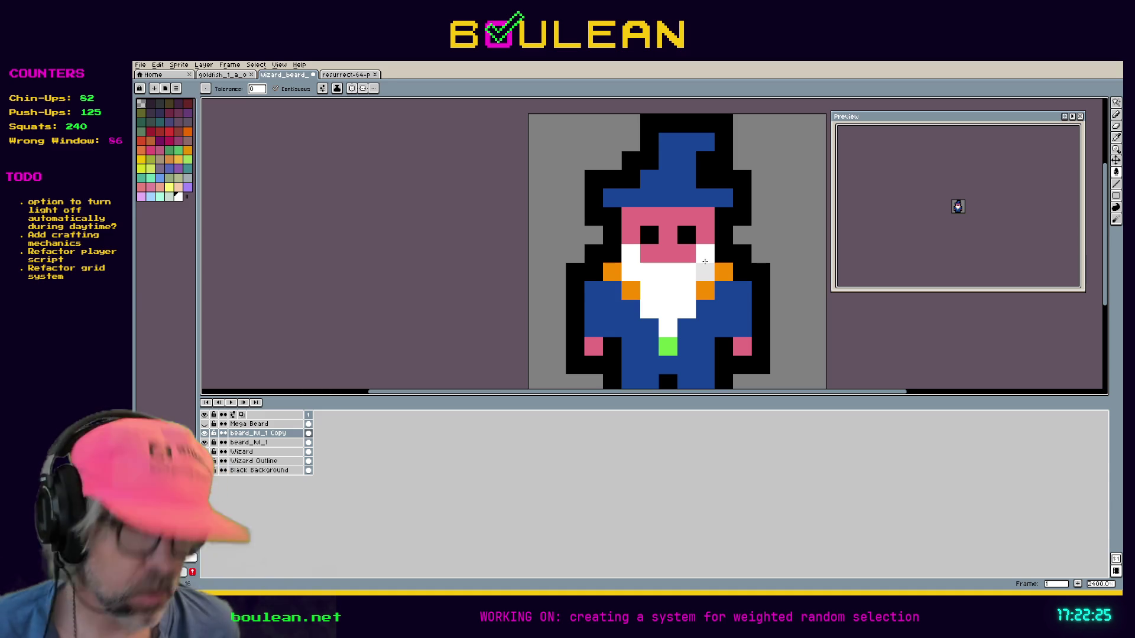
{"action": "left_click", "coordinate": [705, 272]}
{"action": "left_click", "coordinate": [707, 301]}
{"action": "left_click", "coordinate": [704, 290]}
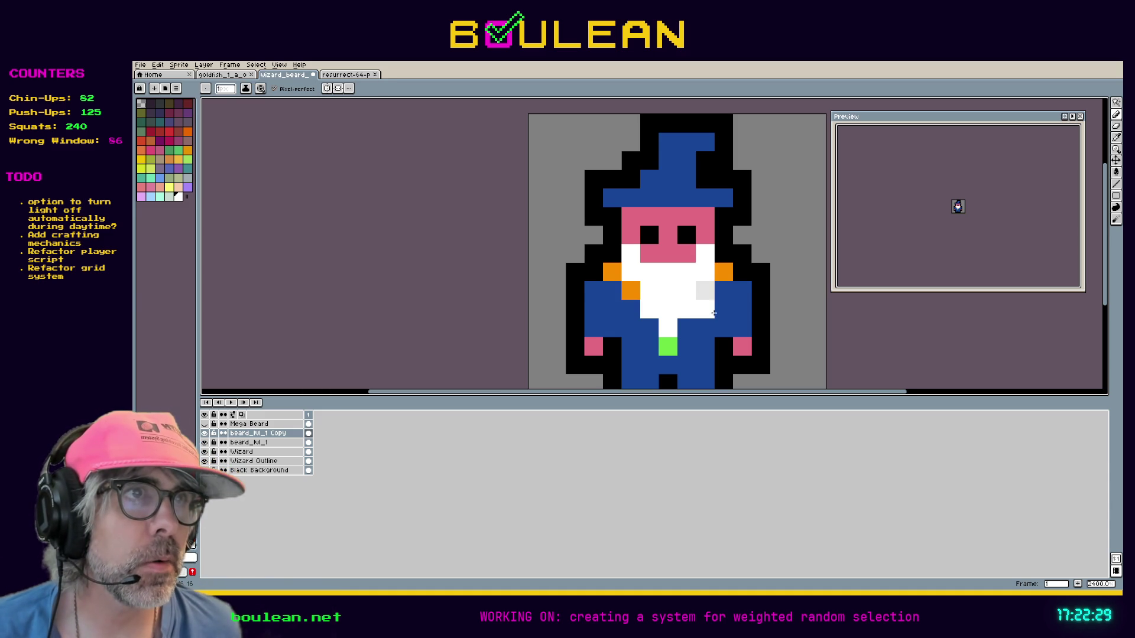
{"action": "left_click", "coordinate": [705, 309]}
{"action": "left_click", "coordinate": [686, 327]}
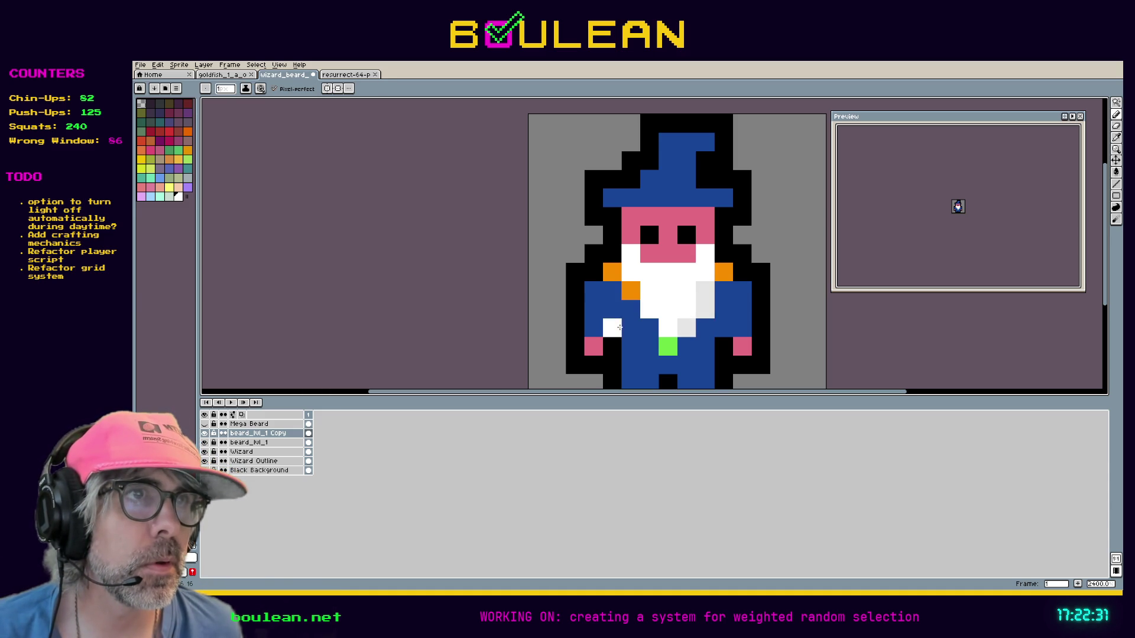
{"action": "left_click", "coordinate": [645, 327]}
{"action": "left_click", "coordinate": [630, 309]}
{"action": "left_click", "coordinate": [631, 289]}
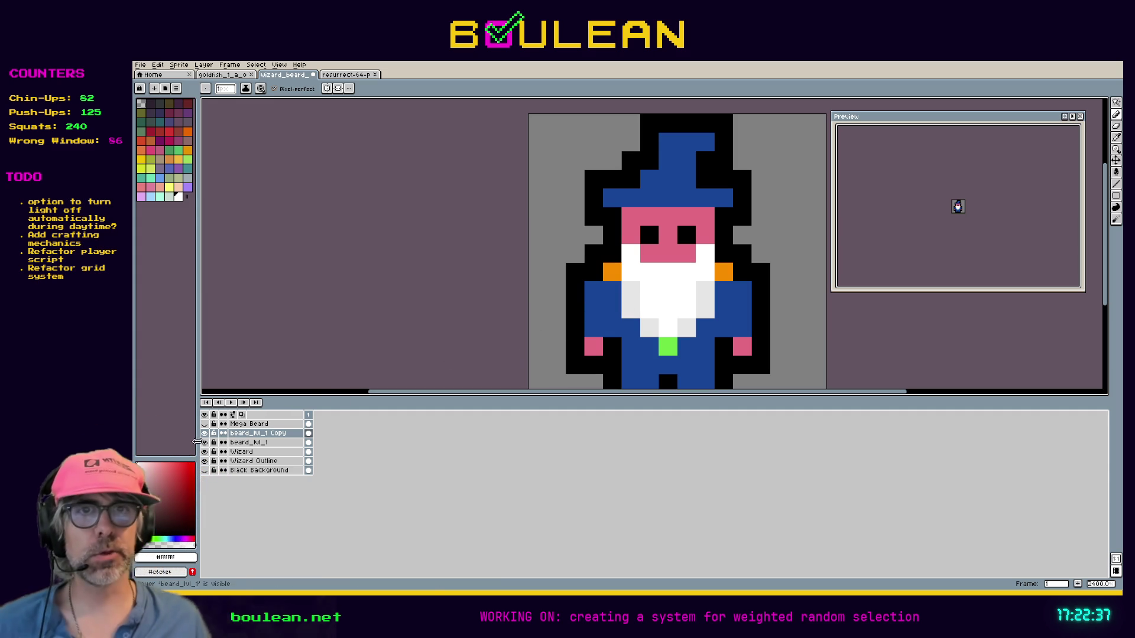
Step: Toggle beard_hl_1 Copy's visibility to compare the wider beard
{"action": "left_click", "coordinate": [204, 434]}
{"action": "left_click", "coordinate": [204, 435]}
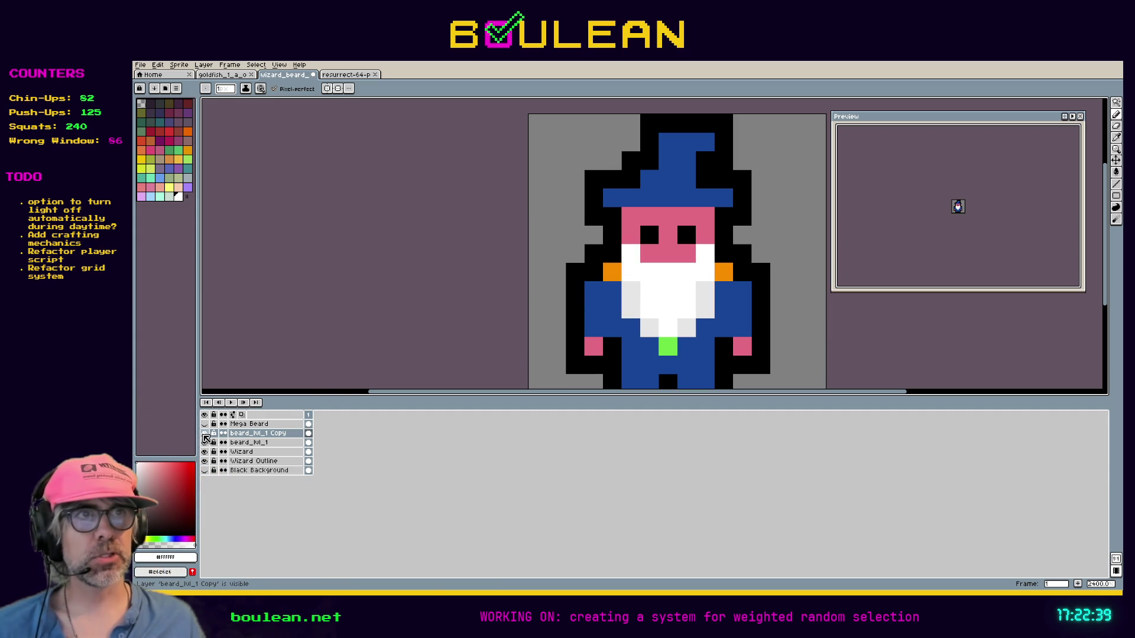
{"action": "left_click", "coordinate": [205, 434]}
{"action": "left_click", "coordinate": [204, 434]}
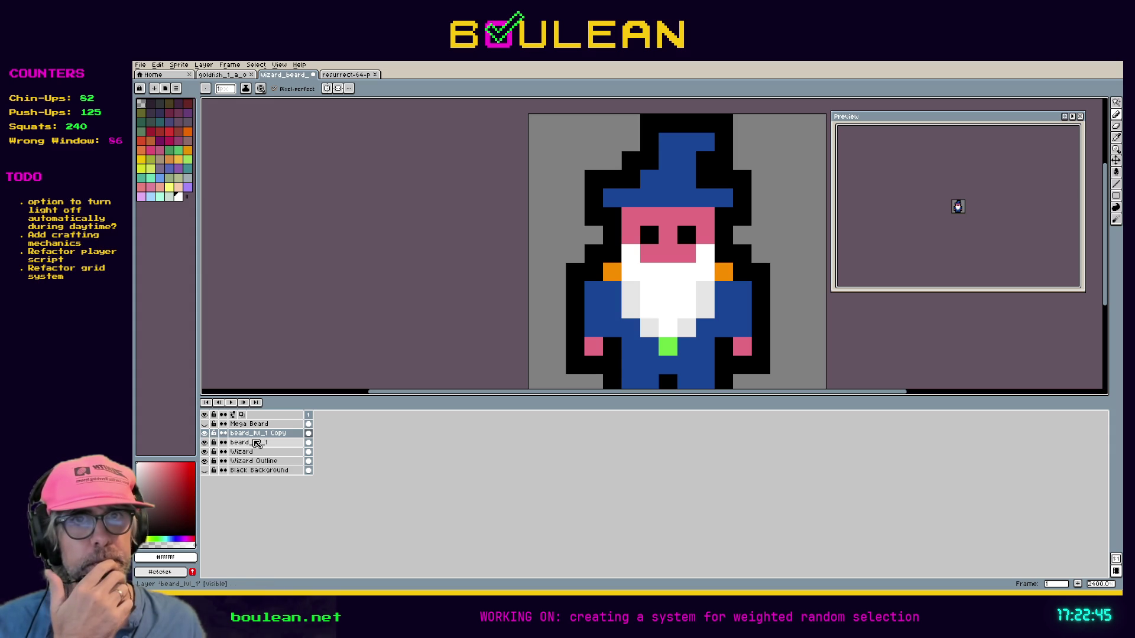
Step: Rename beard_hl_1 Copy to beard_hl_2
{"action": "double_click", "coordinate": [276, 439]}
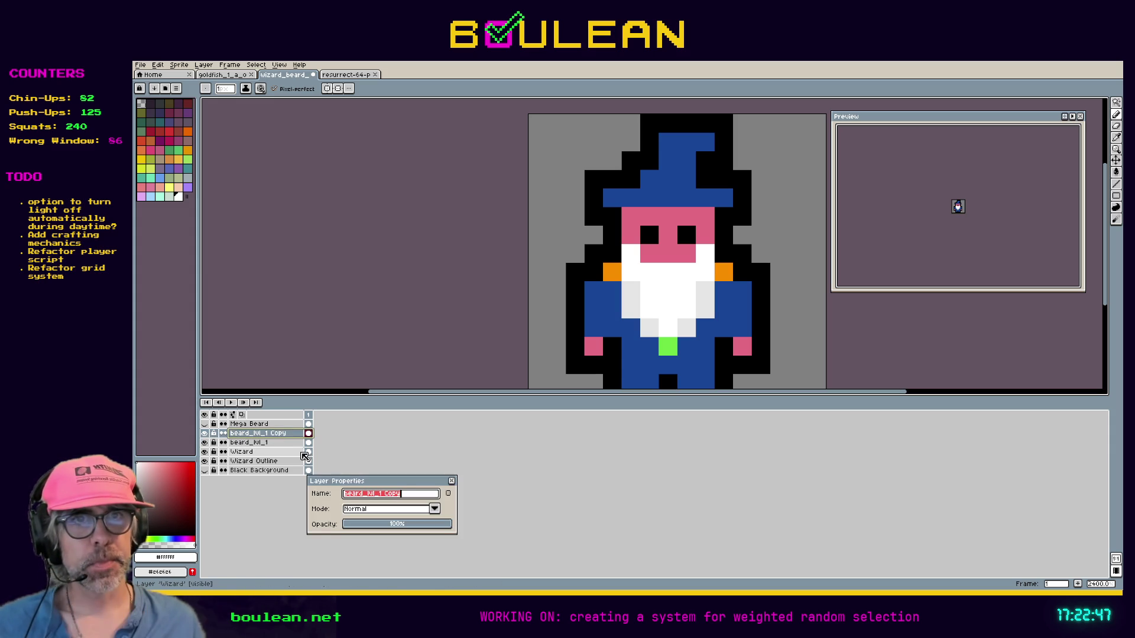
{"action": "key", "text": "End"}
{"action": "key", "text": "BackSpace"}
{"action": "key", "text": "BackSpace"}
{"action": "key", "text": "BackSpace"}
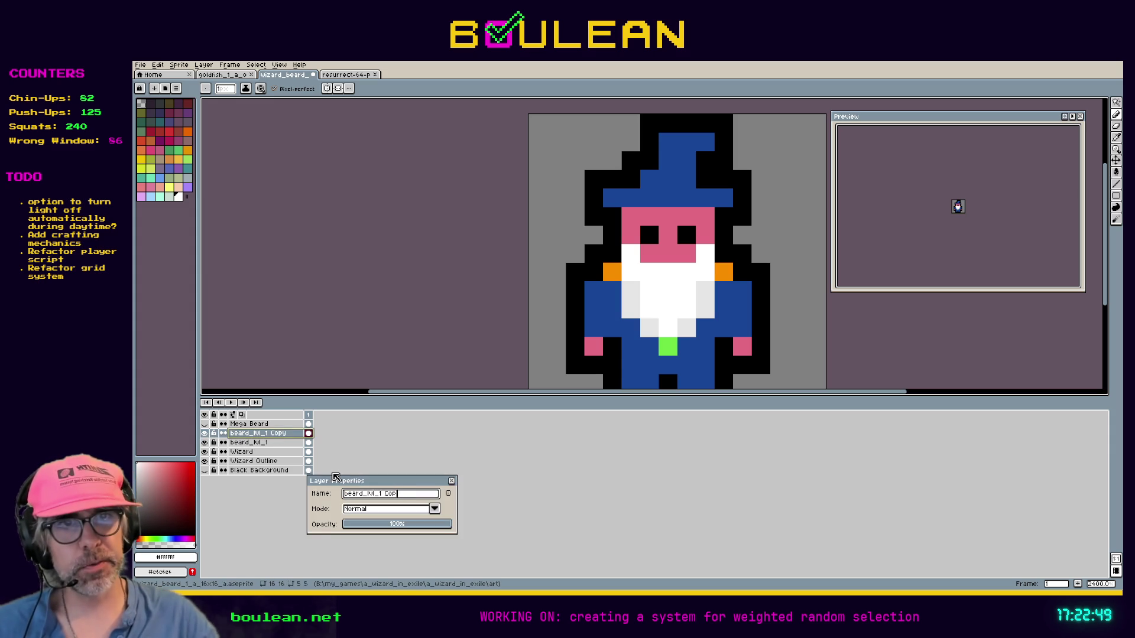
{"action": "key", "text": "BackSpace"}
{"action": "key", "text": "BackSpace"}
{"action": "type", "text": "2"}
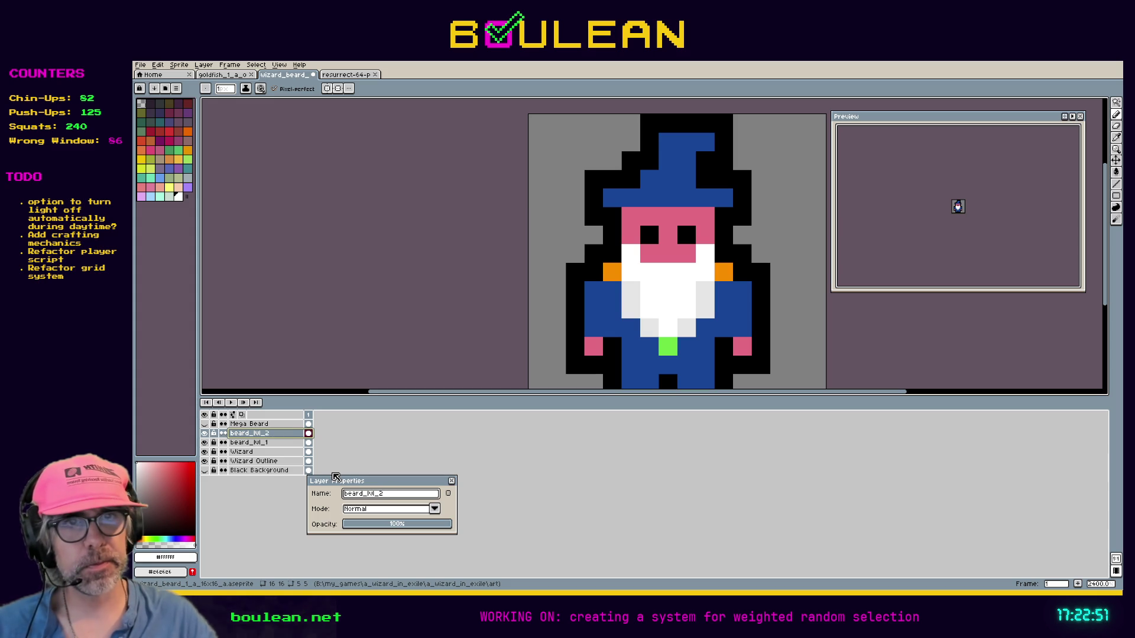
{"action": "key", "text": "Return"}
Step: Duplicate beard_hl_2 and rename the copy beard_hl_3
{"action": "right_click", "coordinate": [263, 434]}
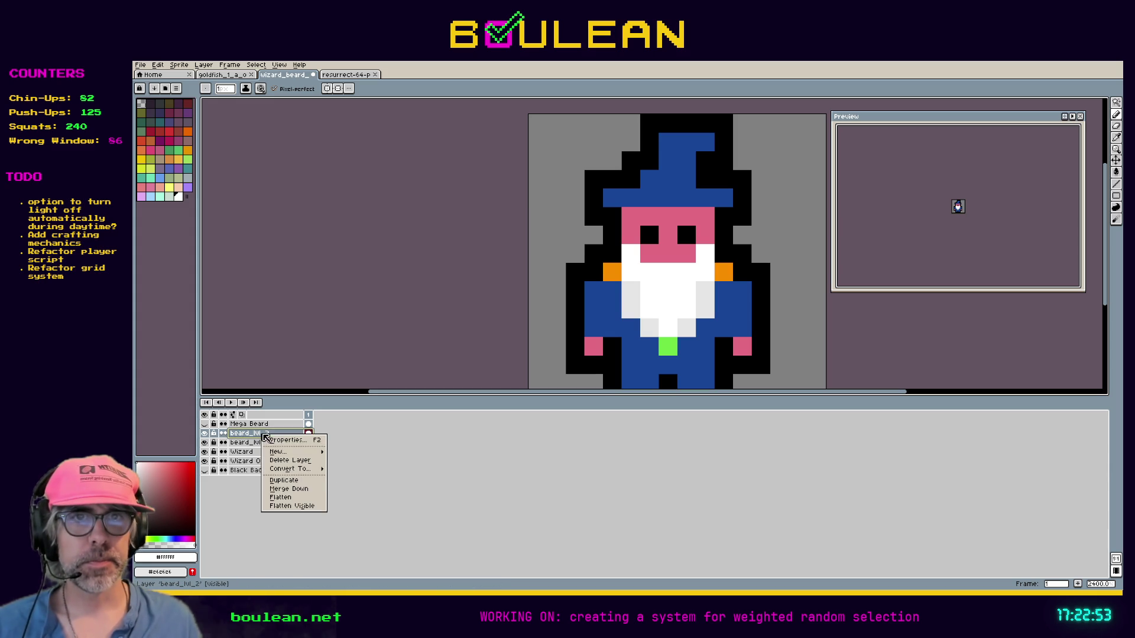
{"action": "left_click", "coordinate": [284, 480]}
{"action": "double_click", "coordinate": [286, 443]}
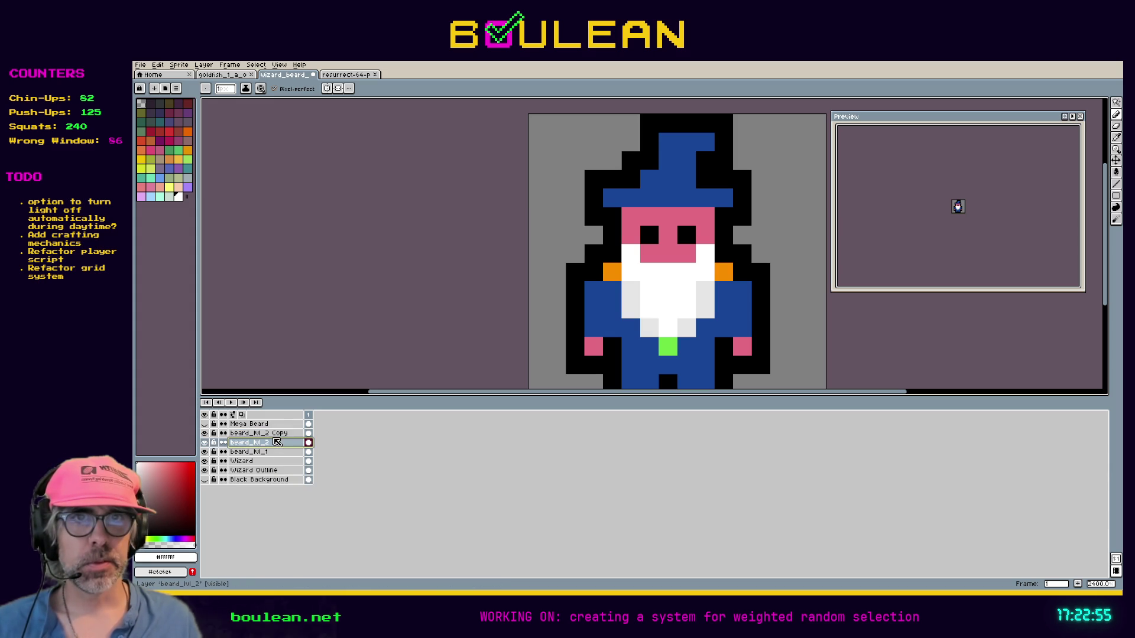
{"action": "key", "text": "Escape"}
{"action": "double_click", "coordinate": [278, 434]}
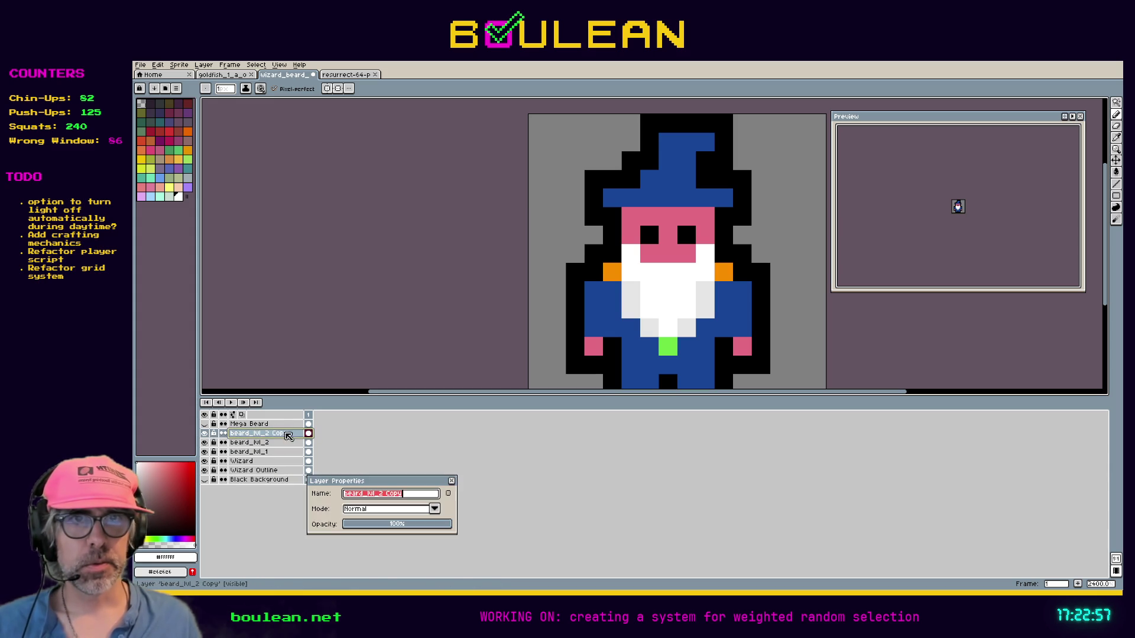
{"action": "key", "text": "End"}
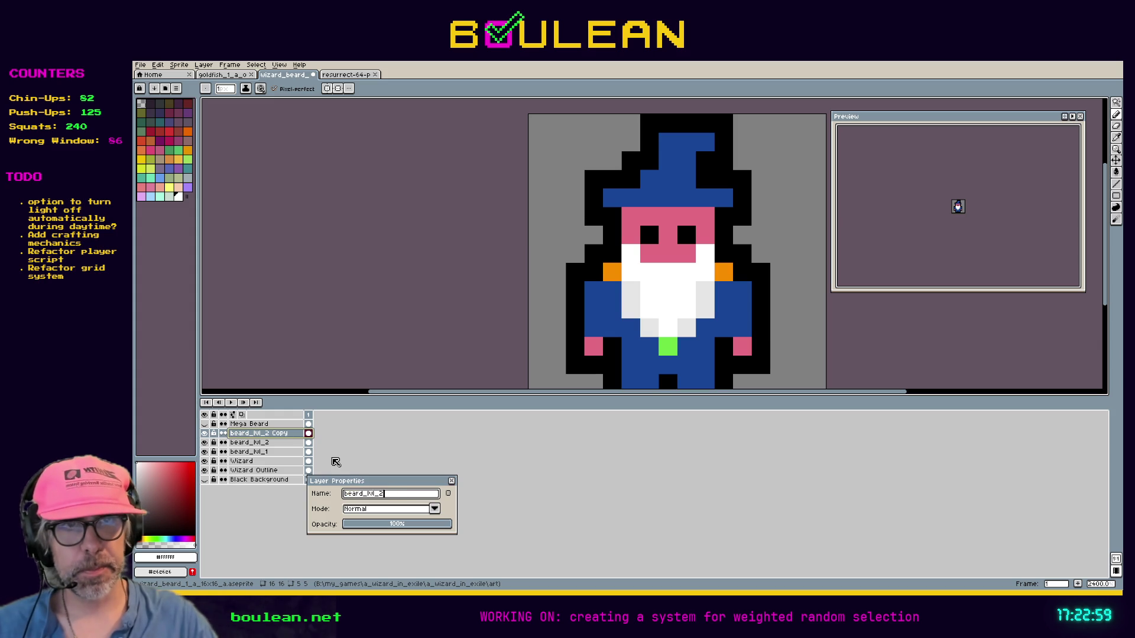
{"action": "type", "text": "3"}
{"action": "key", "text": "Return"}
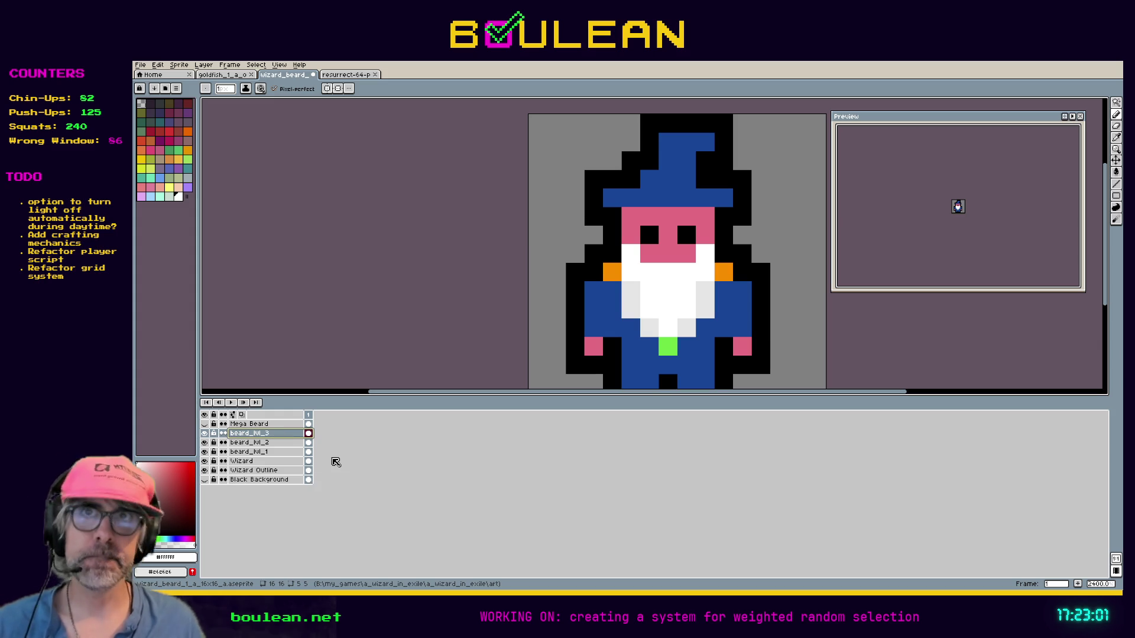
{"action": "key", "text": "Down"}
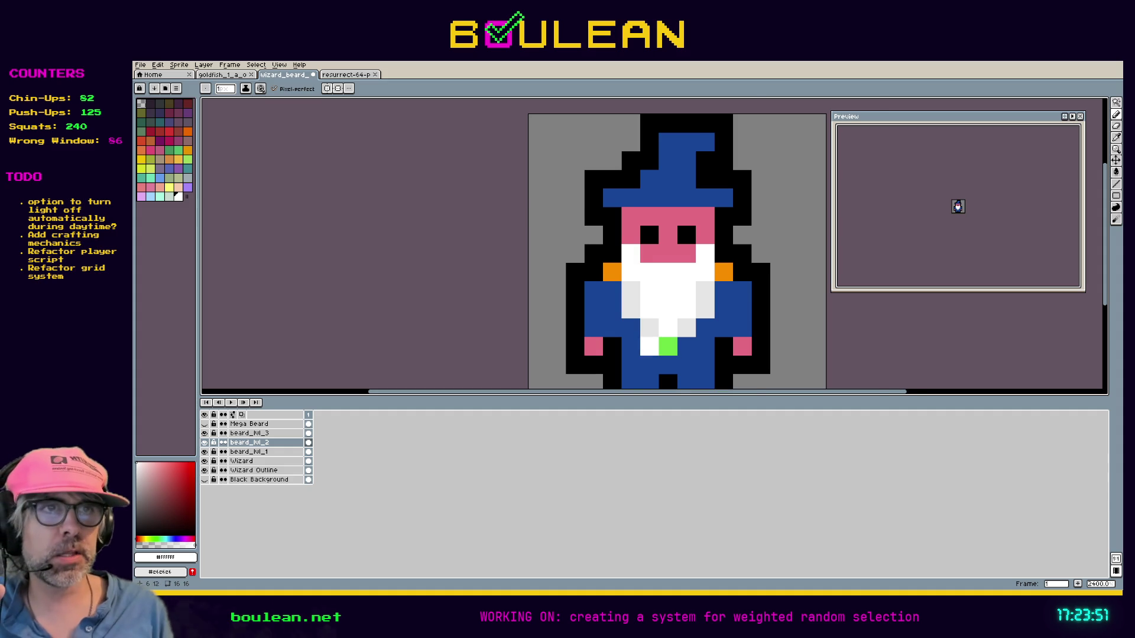
Step: Zoom the canvas to inspect the beard on beard_hl_2
{"action": "scroll", "coordinate": [650, 347], "scroll_direction": "up", "scroll_amount": 1}
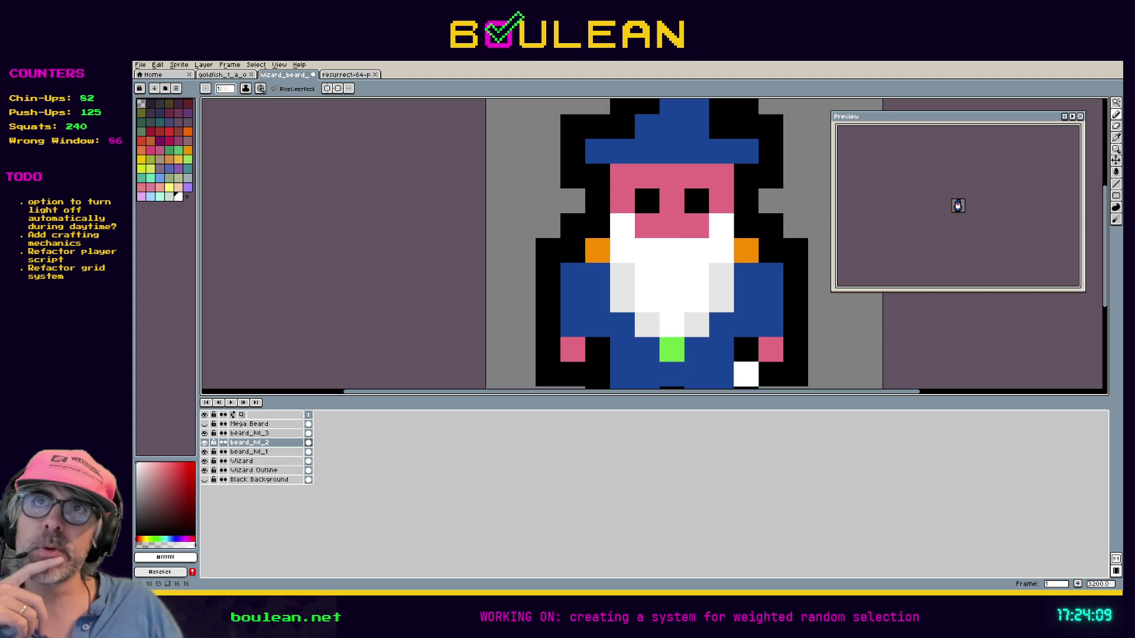
Step: Compare narrow and wide beards with undo/redo, then select beard_hl_3 and recentre the sprite
{"action": "scroll", "coordinate": [771, 350], "scroll_direction": "down", "scroll_amount": 1}
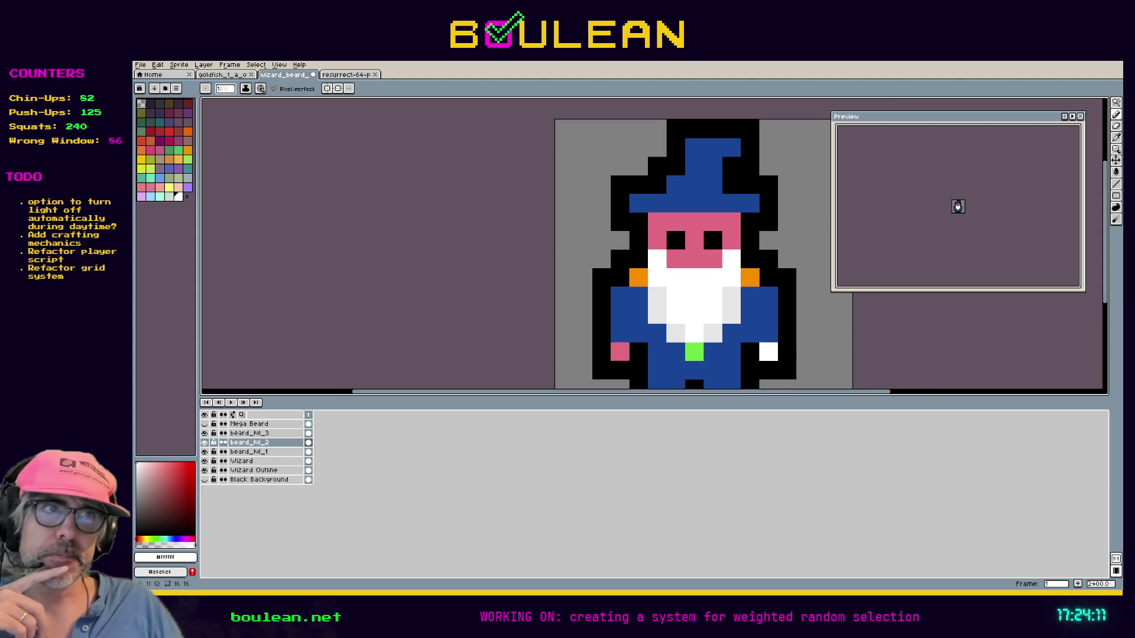
{"action": "scroll", "coordinate": [762, 357], "scroll_direction": "down", "scroll_amount": 1}
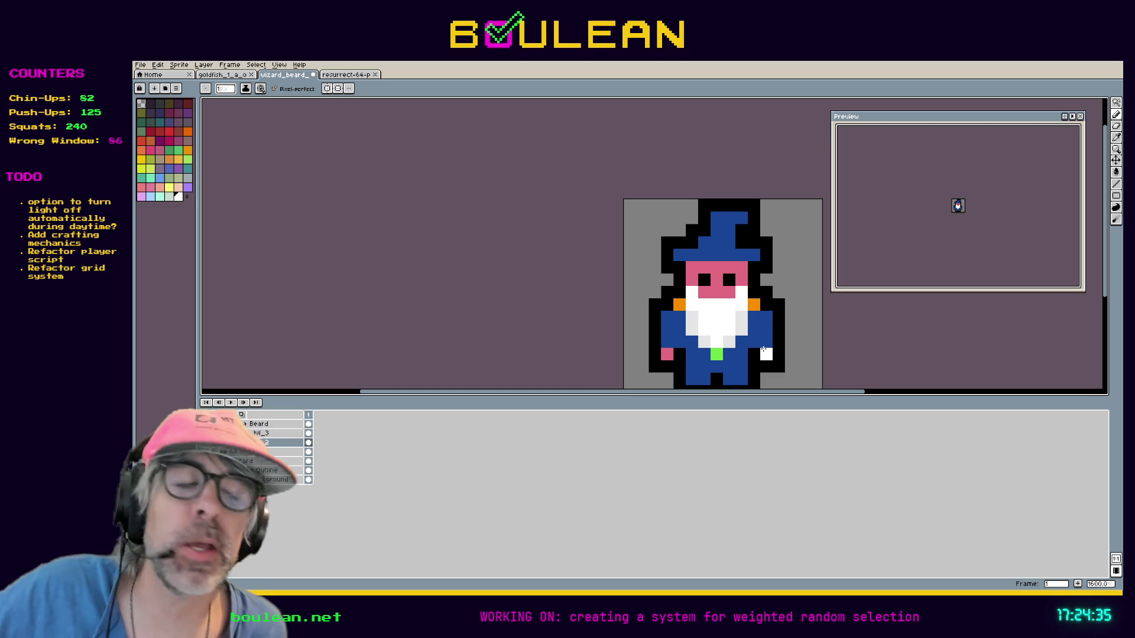
{"action": "scroll", "coordinate": [781, 332], "scroll_direction": "up", "scroll_amount": 1}
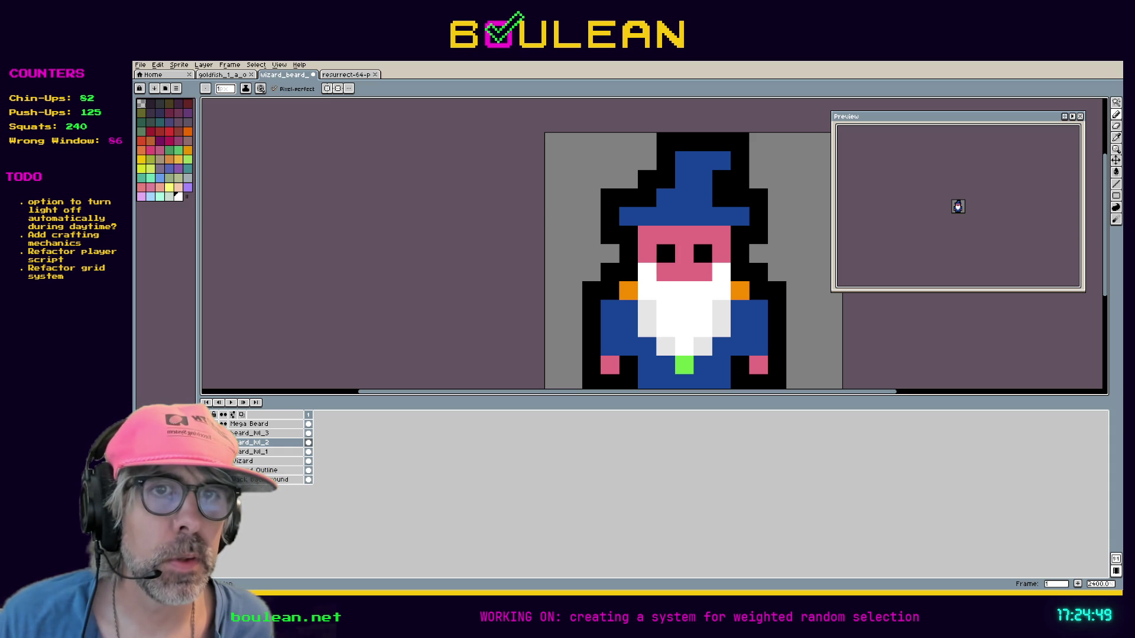
{"action": "key", "text": "ctrl+z"}
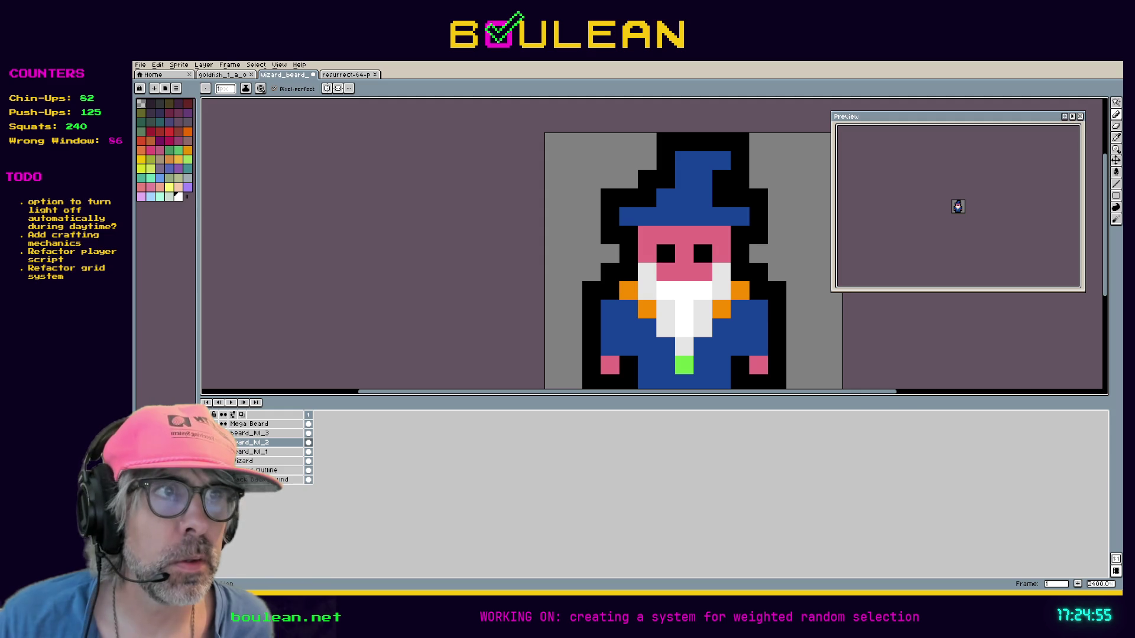
{"action": "key", "text": "ctrl+y"}
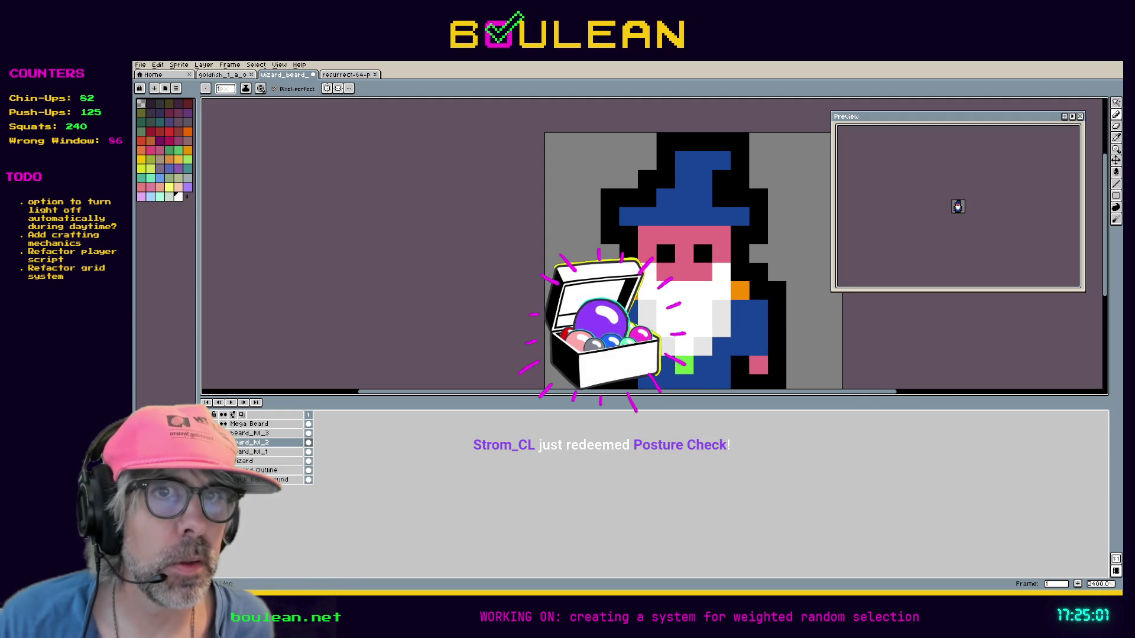
{"action": "key", "text": "Up"}
{"action": "key", "text": "h"}
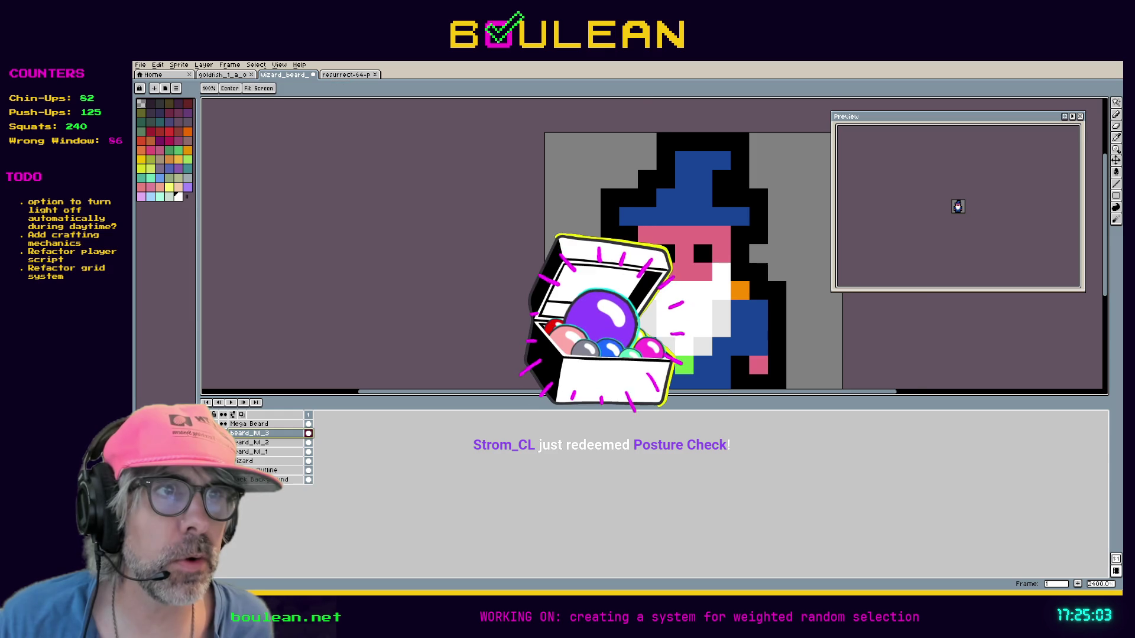
{"action": "left_click_drag", "start_coordinate": [620, 295], "coordinate": [575, 202]}
{"action": "key", "text": "b"}
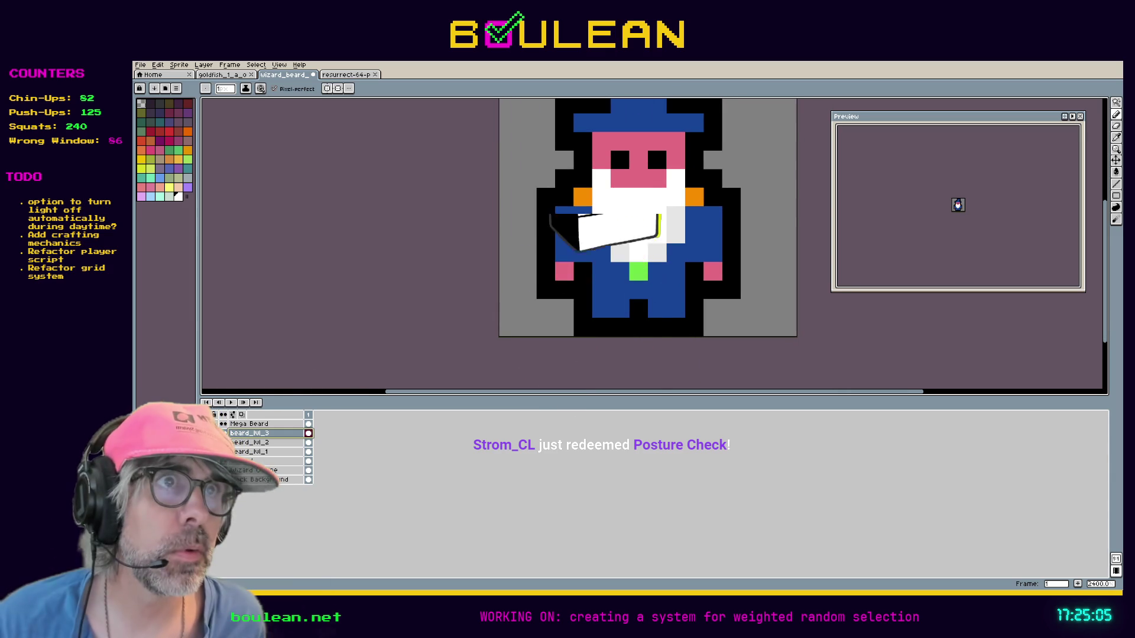
Step: Try white pixels around the beard_hl_3 beard, undoing the unwanted ones
{"action": "left_click", "coordinate": [675, 235]}
{"action": "left_click", "coordinate": [675, 215]}
{"action": "left_click", "coordinate": [692, 215]}
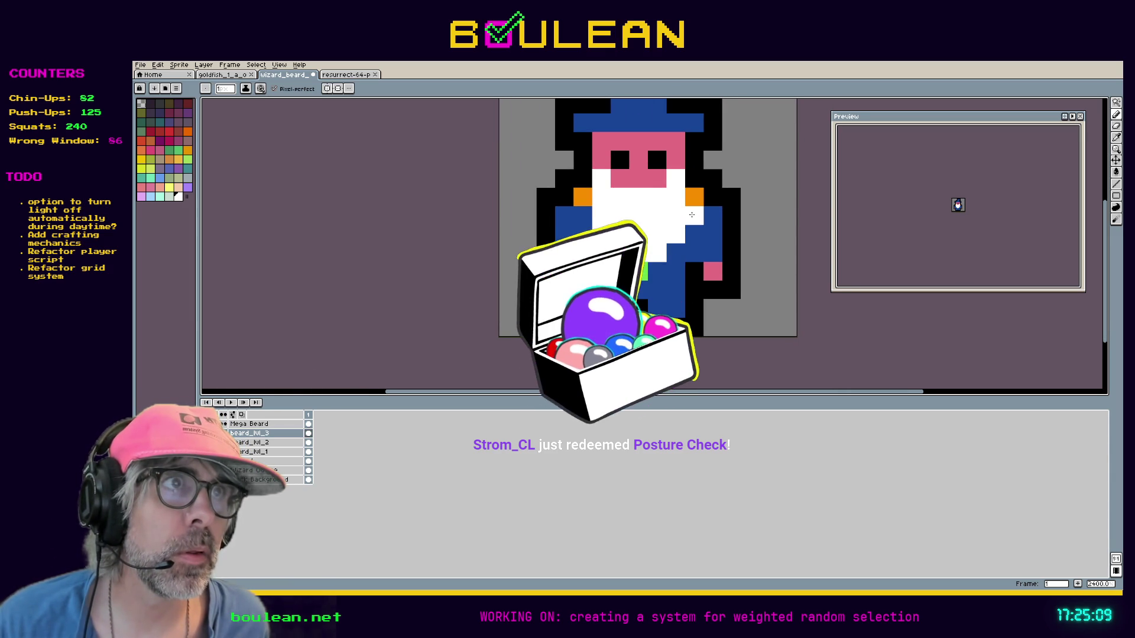
{"action": "key", "text": "ctrl+z"}
{"action": "left_click", "coordinate": [688, 199]}
{"action": "key", "text": "ctrl+z"}
{"action": "left_click", "coordinate": [671, 251]}
{"action": "key", "text": "ctrl+z"}
{"action": "key", "text": "v"}
{"action": "key", "text": "ctrl+z"}
{"action": "key", "text": "ctrl+z"}
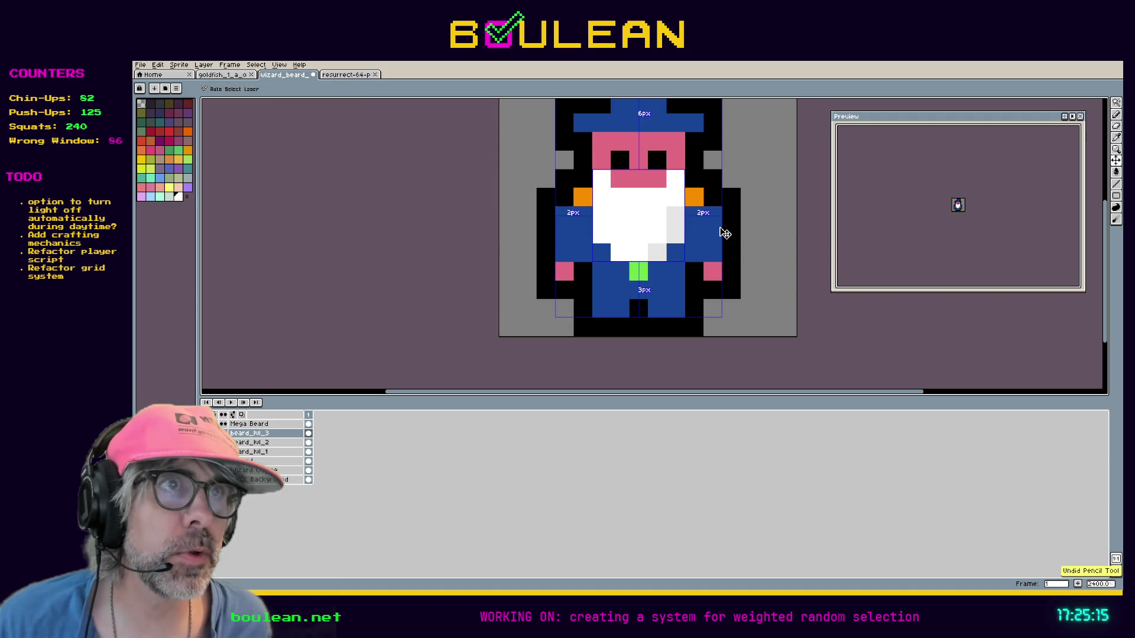
{"action": "key", "text": "ctrl+z"}
{"action": "key", "text": "ctrl+z"}
{"action": "key", "text": "ctrl+z"}
{"action": "key", "text": "b"}
{"action": "key", "text": "ctrl+z"}
{"action": "left_click", "coordinate": [661, 264]}
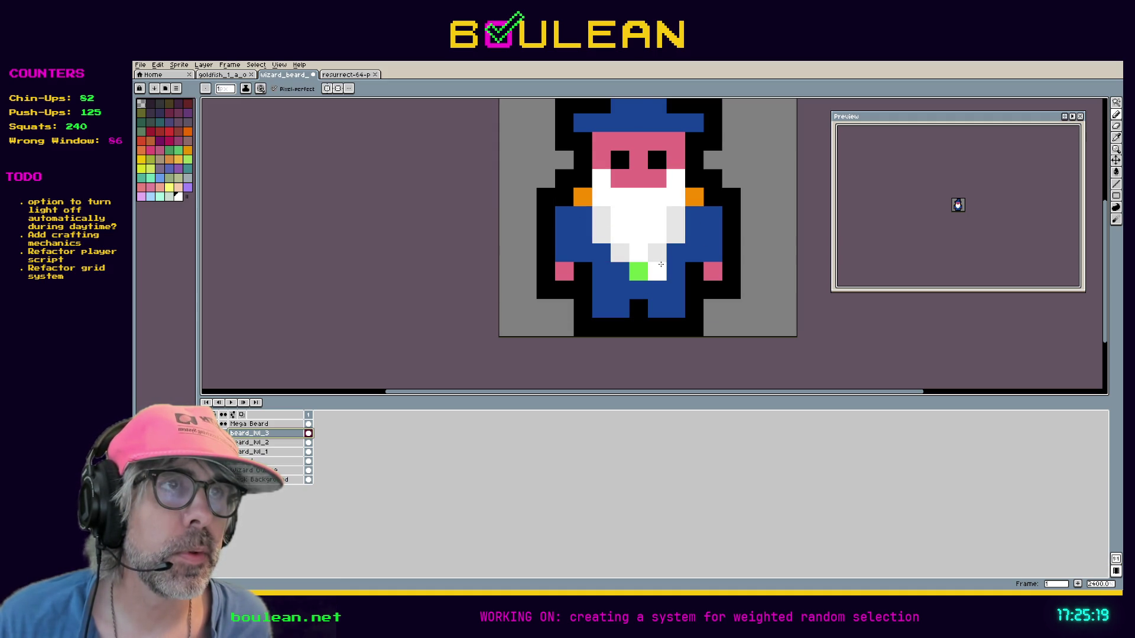
{"action": "key", "text": "ctrl+z"}
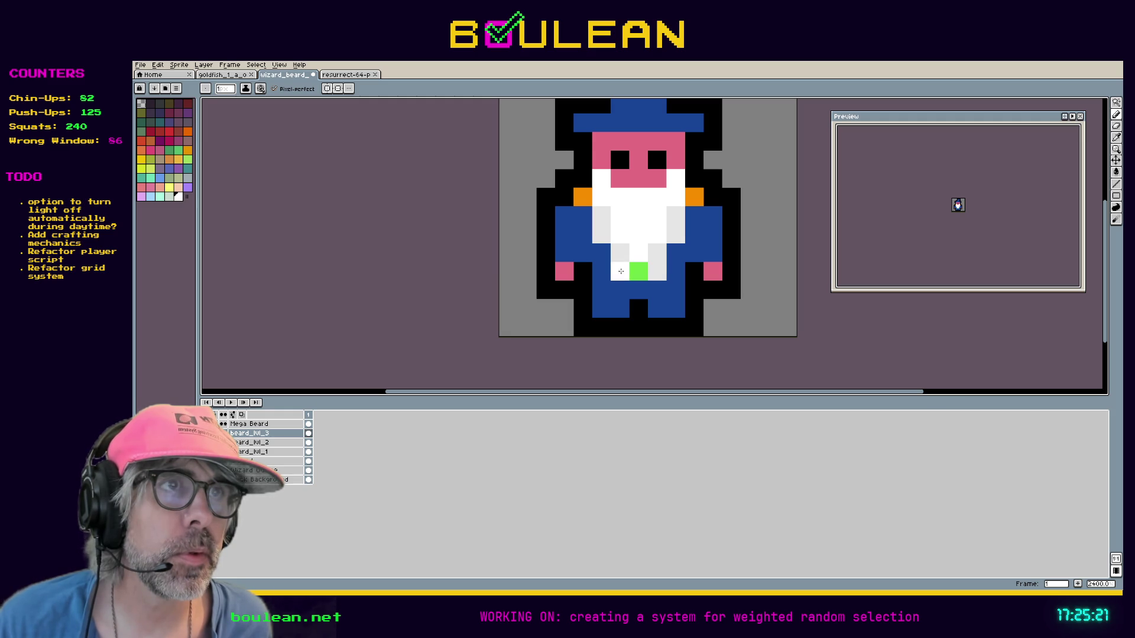
{"action": "key", "text": "ctrl+z"}
{"action": "key", "text": "ctrl+z"}
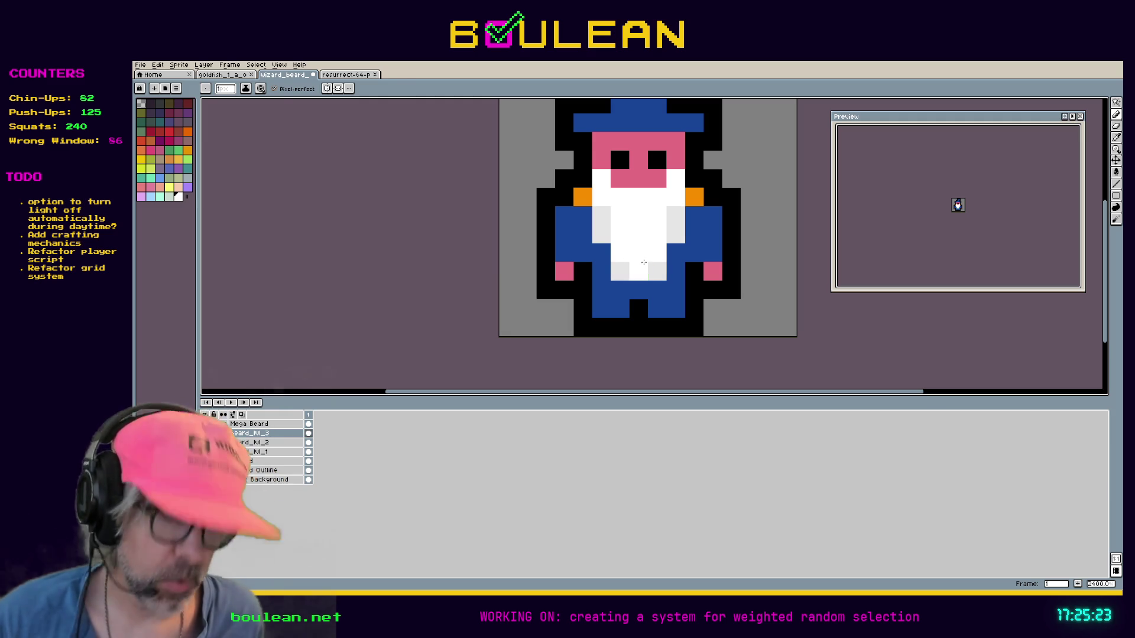
Step: Move the green pixel one row down, whiten its old spot, and extend the beard tip
{"action": "key", "text": "i"}
{"action": "left_click", "coordinate": [644, 262]}
{"action": "key", "text": "b"}
{"action": "left_click", "coordinate": [634, 284]}
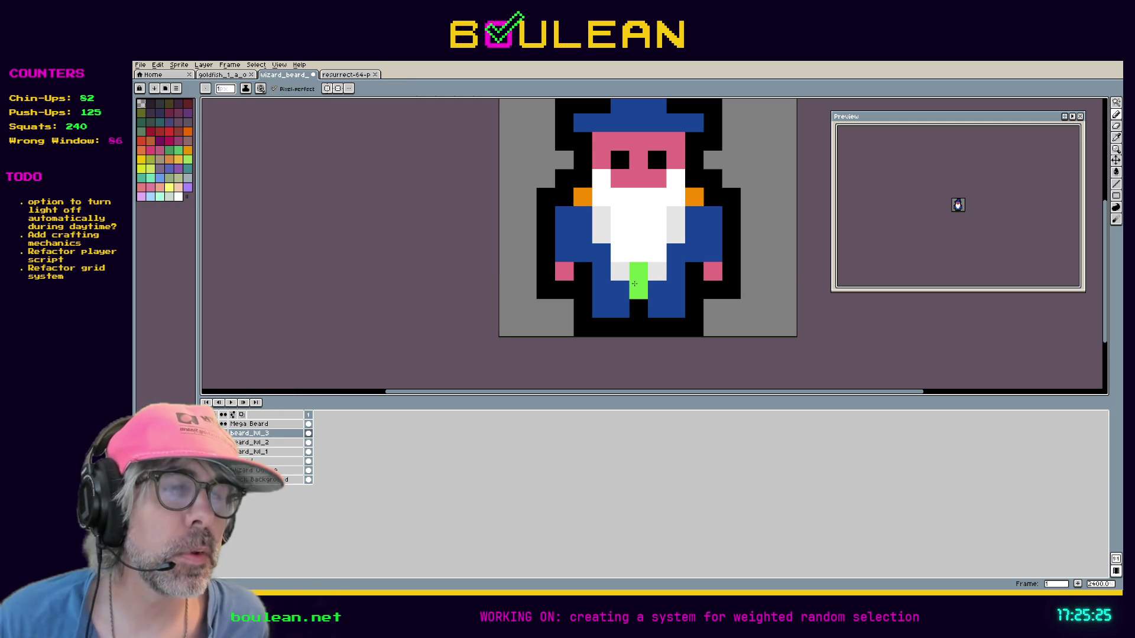
{"action": "left_click", "coordinate": [638, 245], "text": "alt"}
{"action": "left_click", "coordinate": [639, 271]}
{"action": "left_click", "coordinate": [701, 221]}
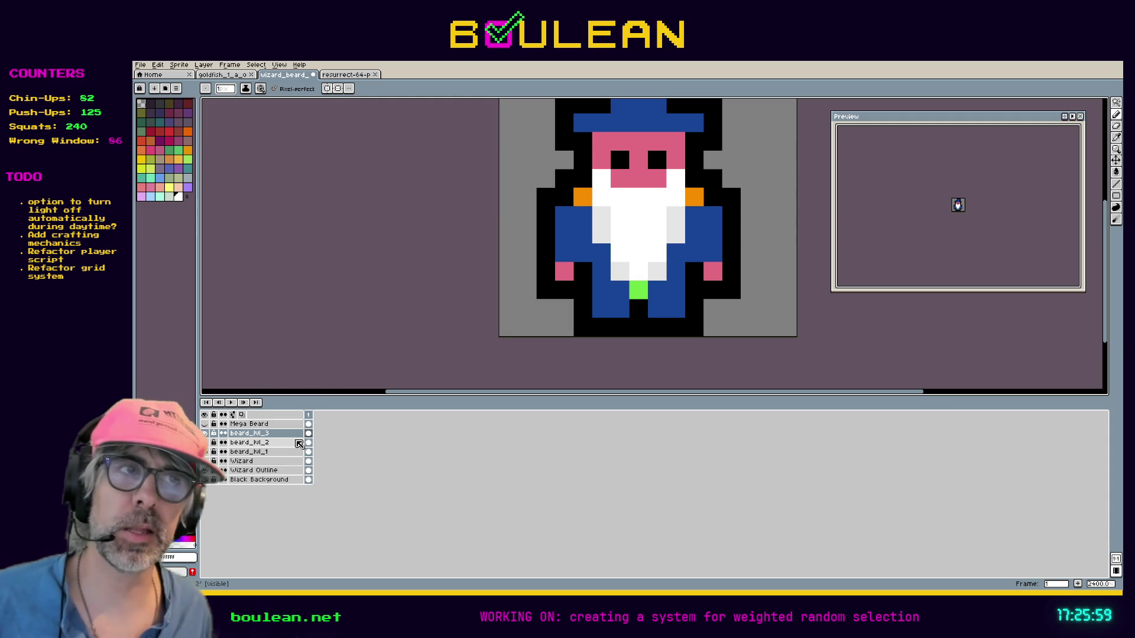
{"action": "left_click", "coordinate": [688, 273]}
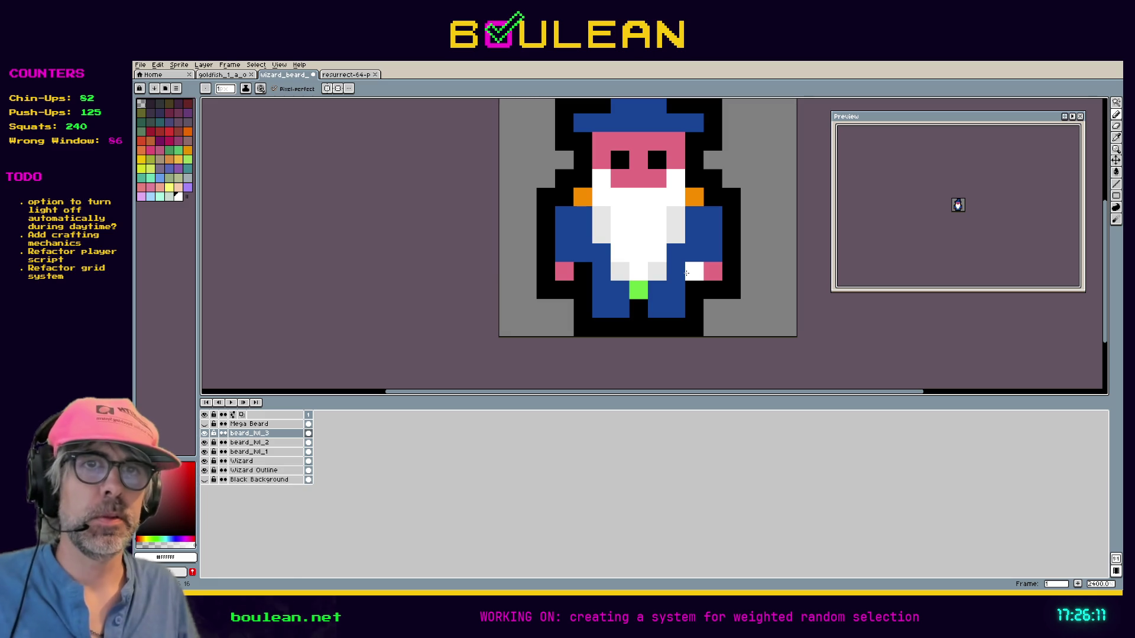
{"action": "left_click", "coordinate": [204, 436]}
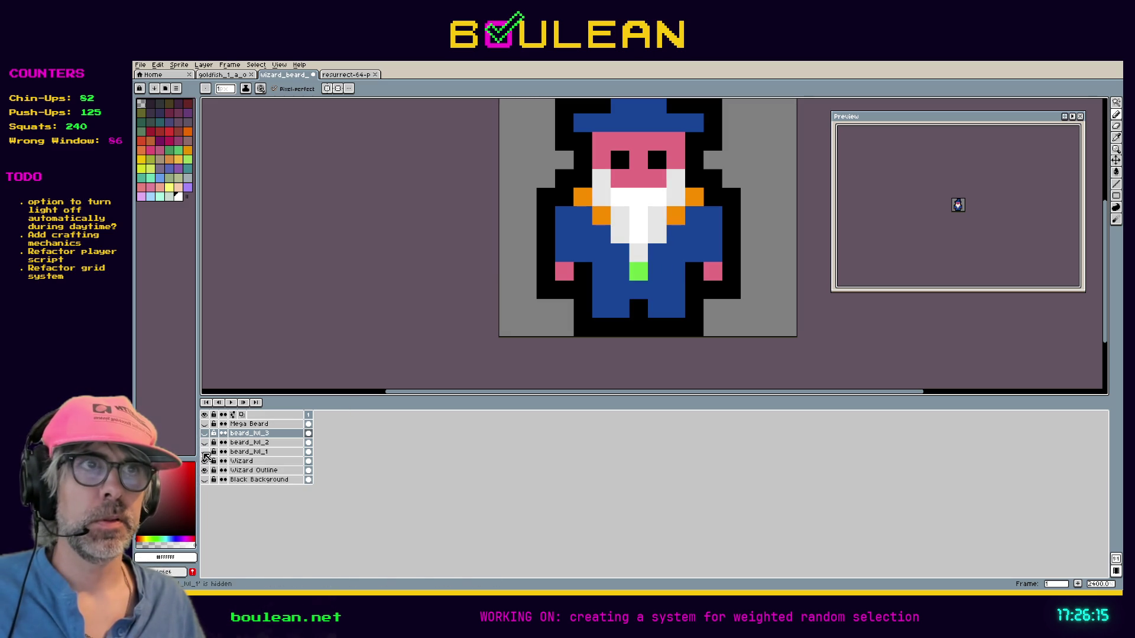
{"action": "left_click", "coordinate": [204, 444]}
{"action": "left_click", "coordinate": [204, 435]}
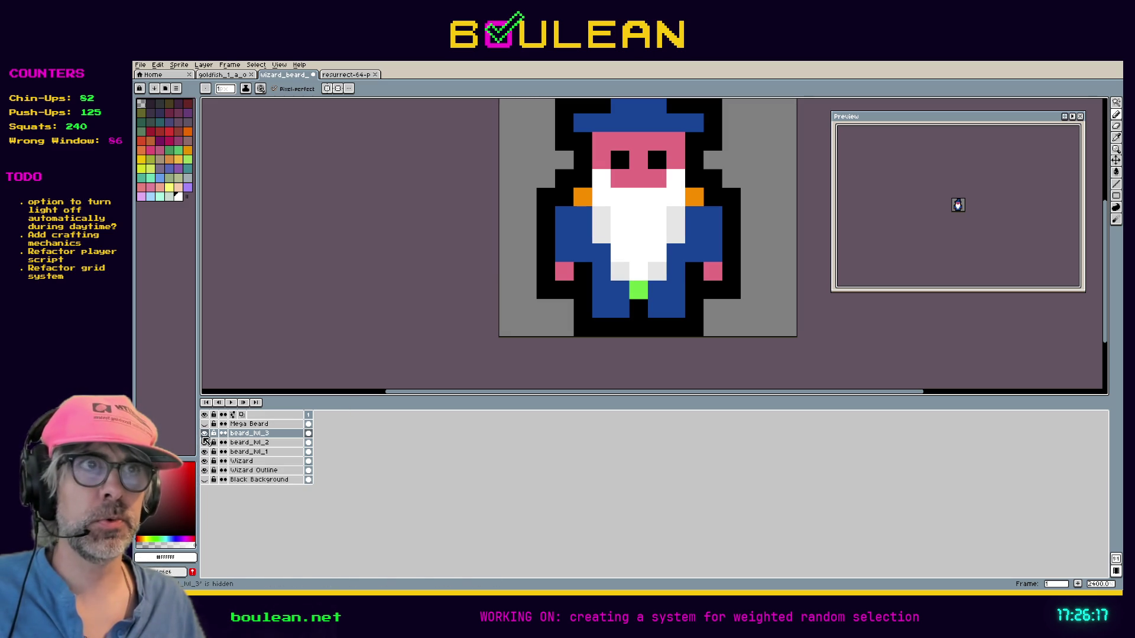
Step: Duplicate the beard_hl_3 layer and rename the copy to beard_hl_4
{"action": "right_click", "coordinate": [242, 435]}
{"action": "left_click", "coordinate": [269, 481]}
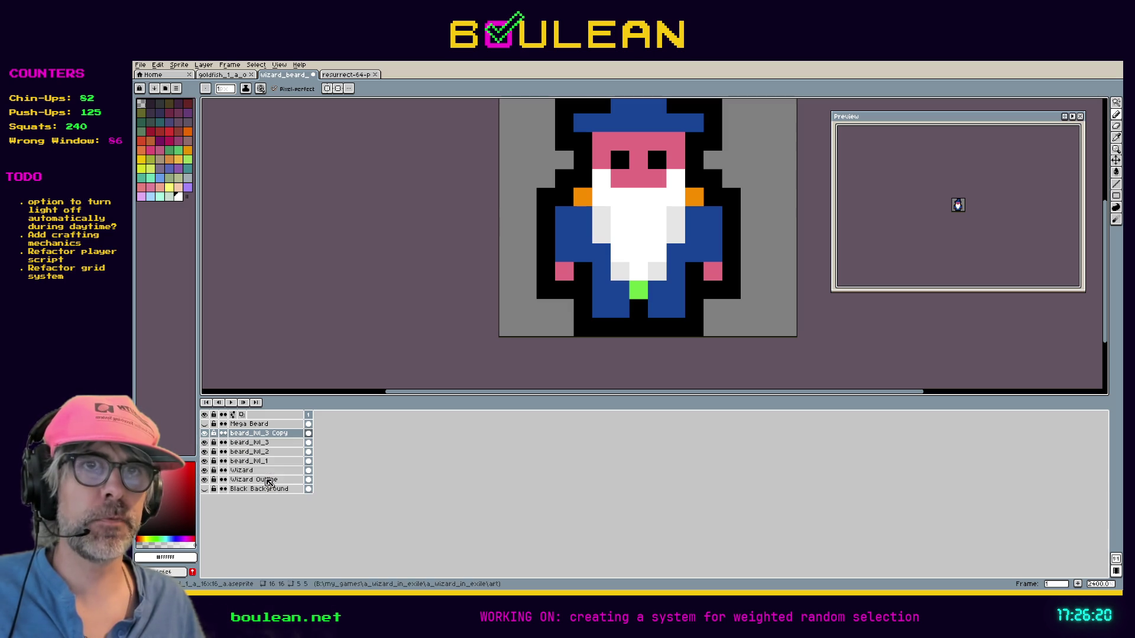
{"action": "double_click", "coordinate": [261, 433]}
{"action": "type", "text": "beard_lvl_4"}
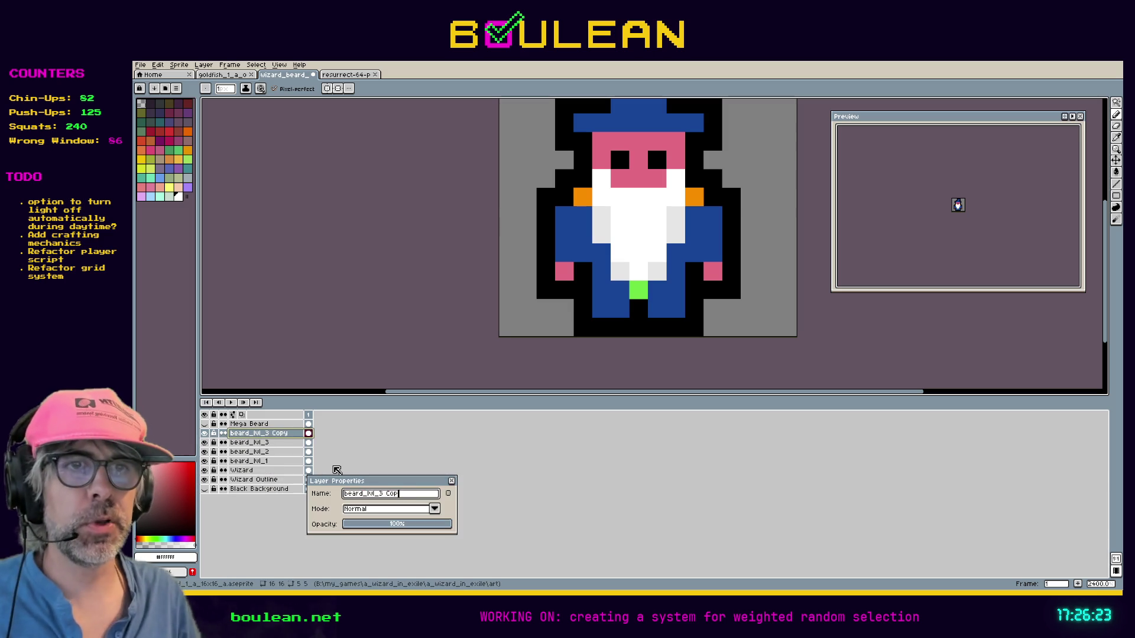
{"action": "key", "text": "Return"}
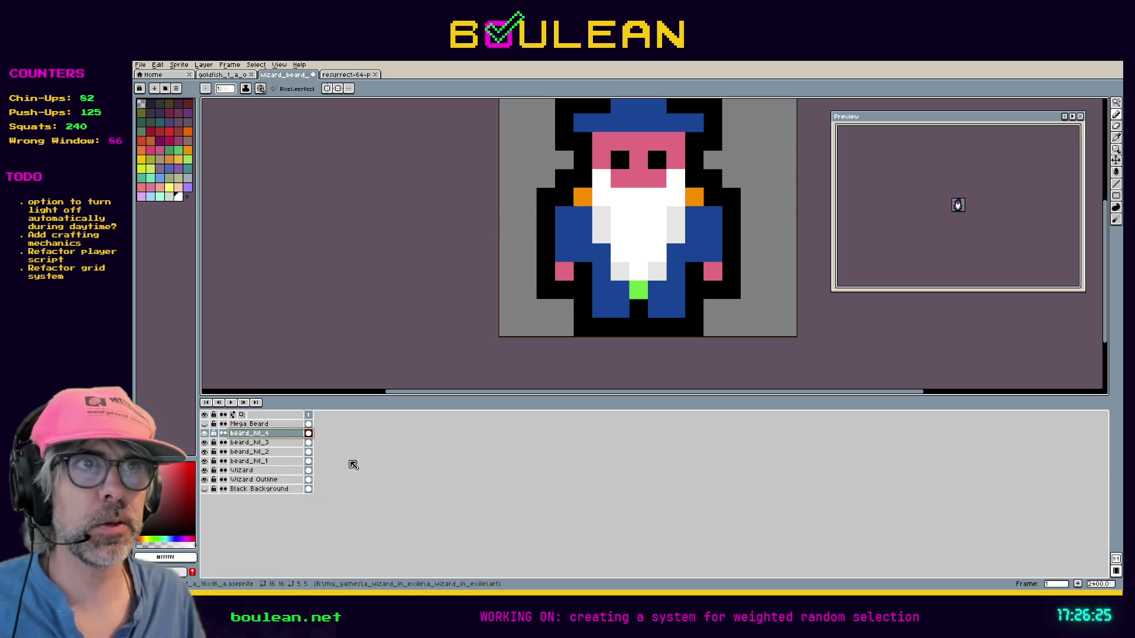
Step: On beard_hl_4, paint the beard-edge pixels and the left shoulder pixel white
{"action": "left_click", "coordinate": [601, 217]}
{"action": "left_click", "coordinate": [601, 234]}
{"action": "right_click", "coordinate": [582, 215]}
{"action": "left_click", "coordinate": [585, 235]}
{"action": "key", "text": "ctrl+z"}
{"action": "key", "text": "ctrl+z"}
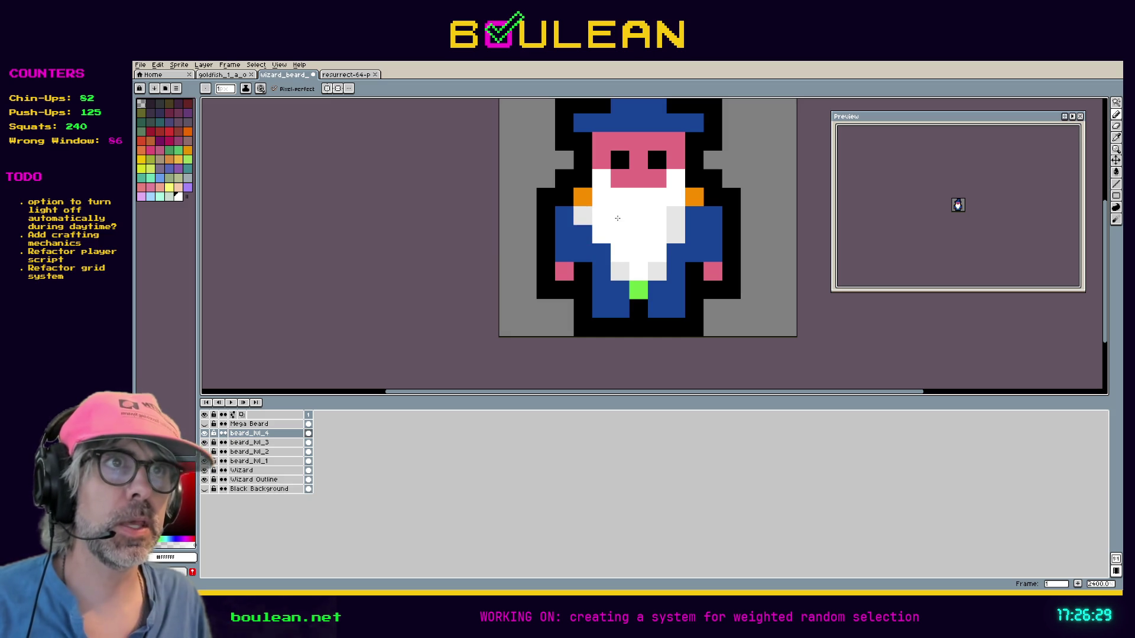
{"action": "left_click", "coordinate": [584, 200]}
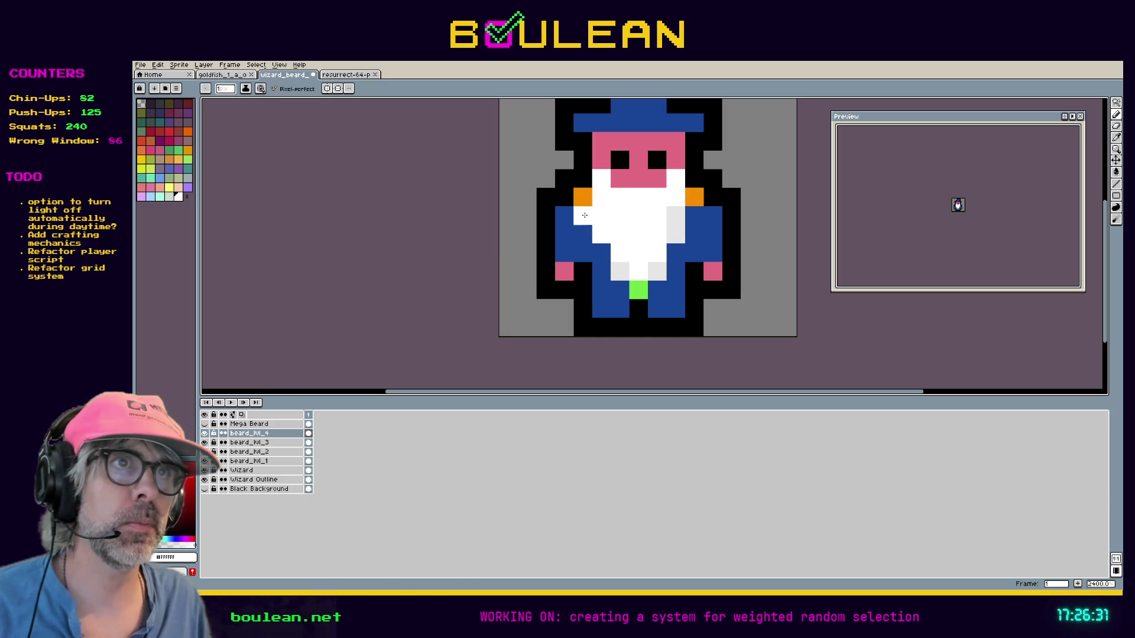
Step: Extend beard_hl_4's left edge and lower column in light grey, and whiten a right-side pixel
{"action": "left_click", "coordinate": [204, 424]}
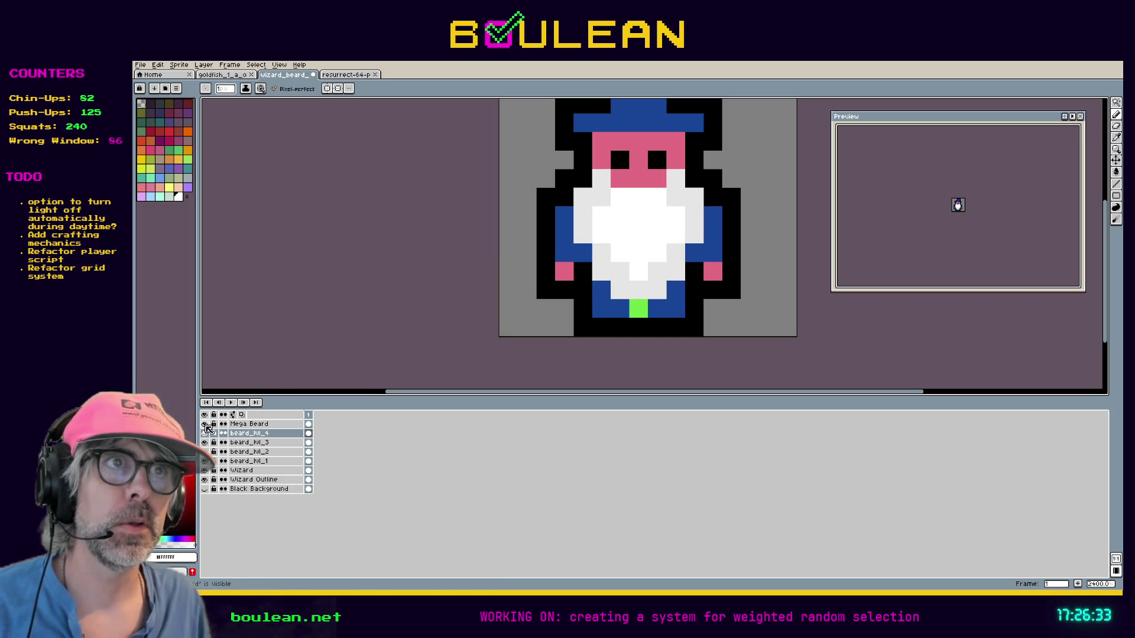
{"action": "left_click", "coordinate": [205, 424]}
{"action": "left_click", "coordinate": [587, 221]}
{"action": "left_click_drag", "start_coordinate": [587, 220], "coordinate": [584, 197]}
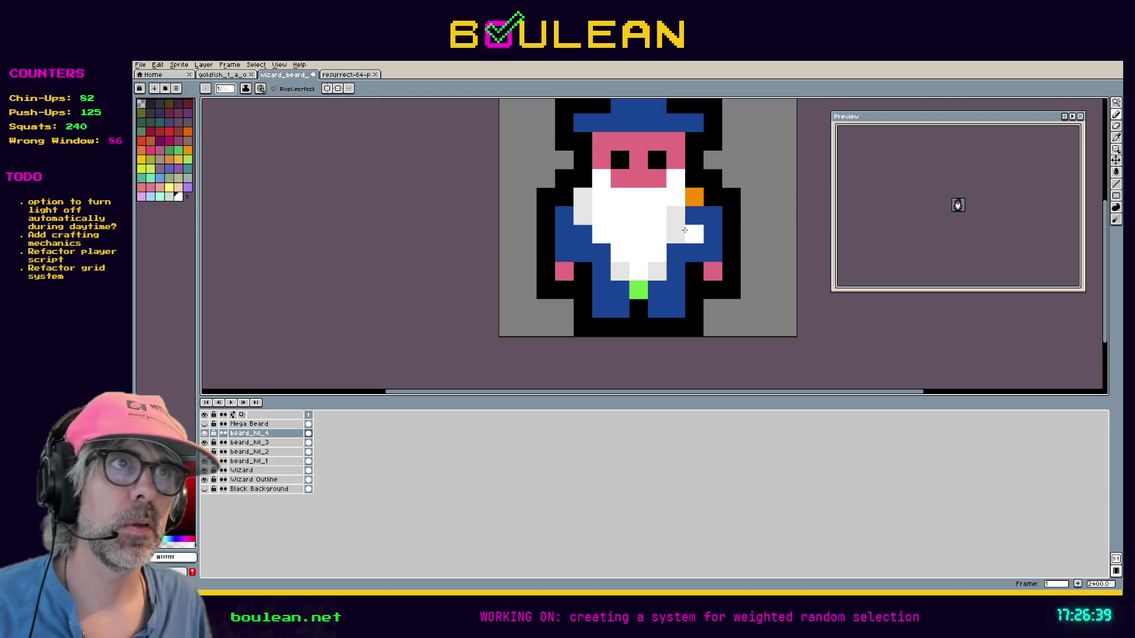
{"action": "left_click", "coordinate": [694, 197]}
{"action": "left_click", "coordinate": [676, 216]}
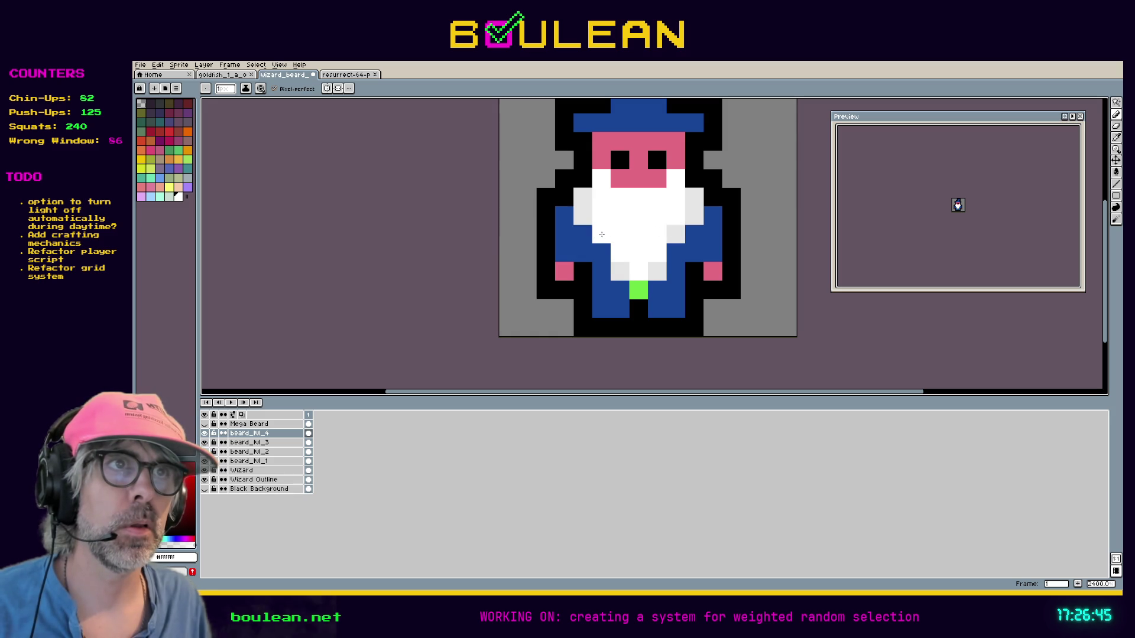
{"action": "right_click", "coordinate": [620, 252]}
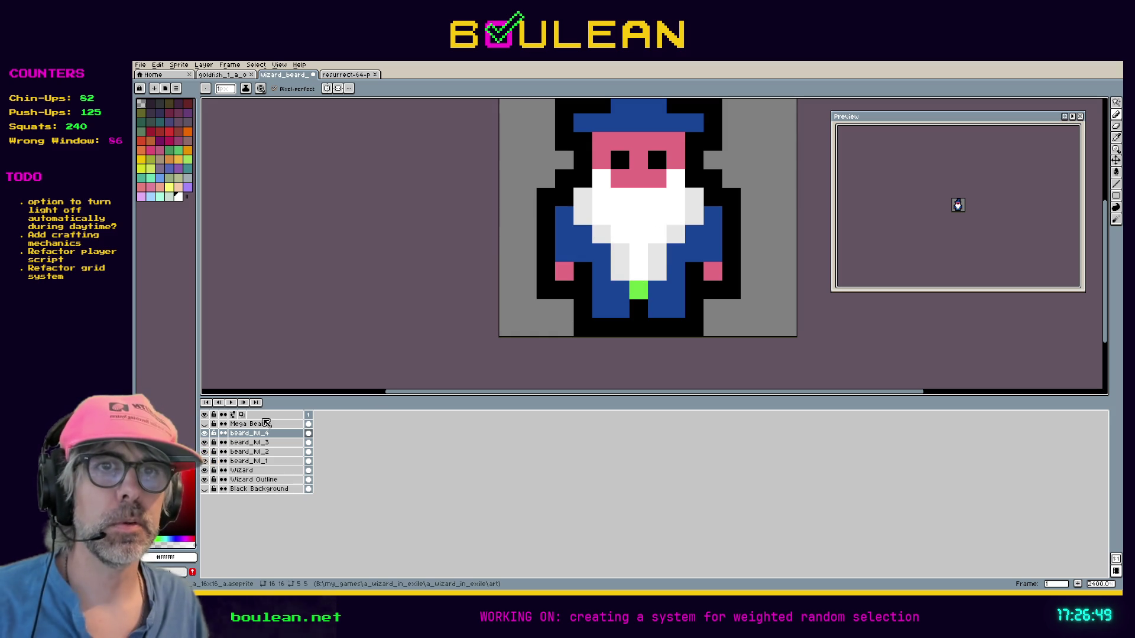
Step: Shade two lower beard pixels light grey on beard_hl_3, then return to beard_hl_4
{"action": "left_click", "coordinate": [204, 435]}
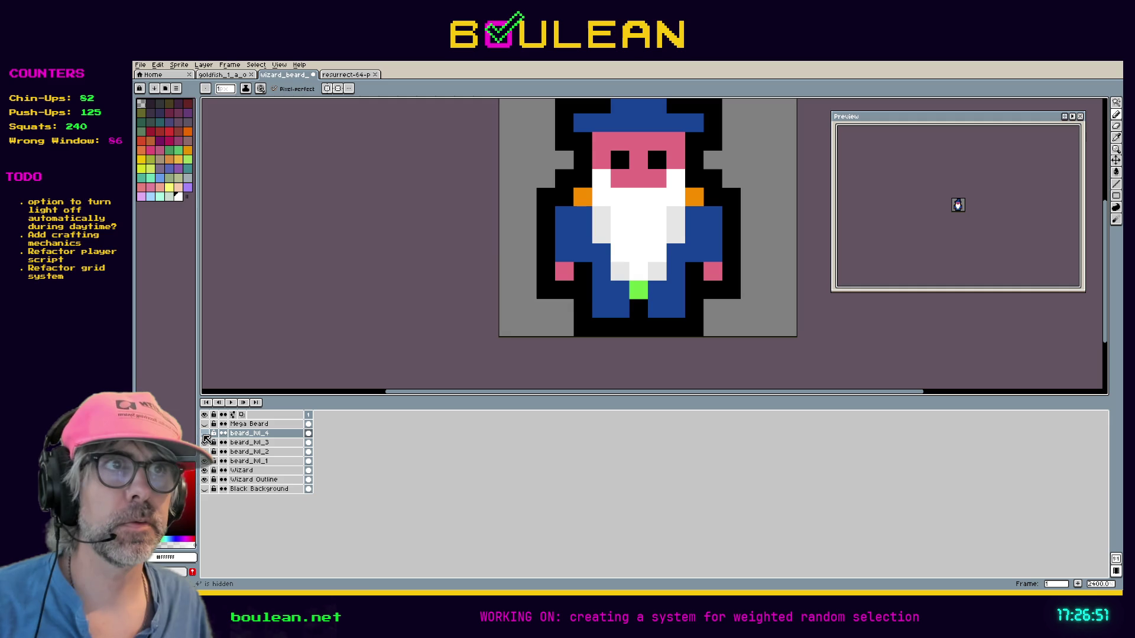
{"action": "left_click", "coordinate": [248, 442]}
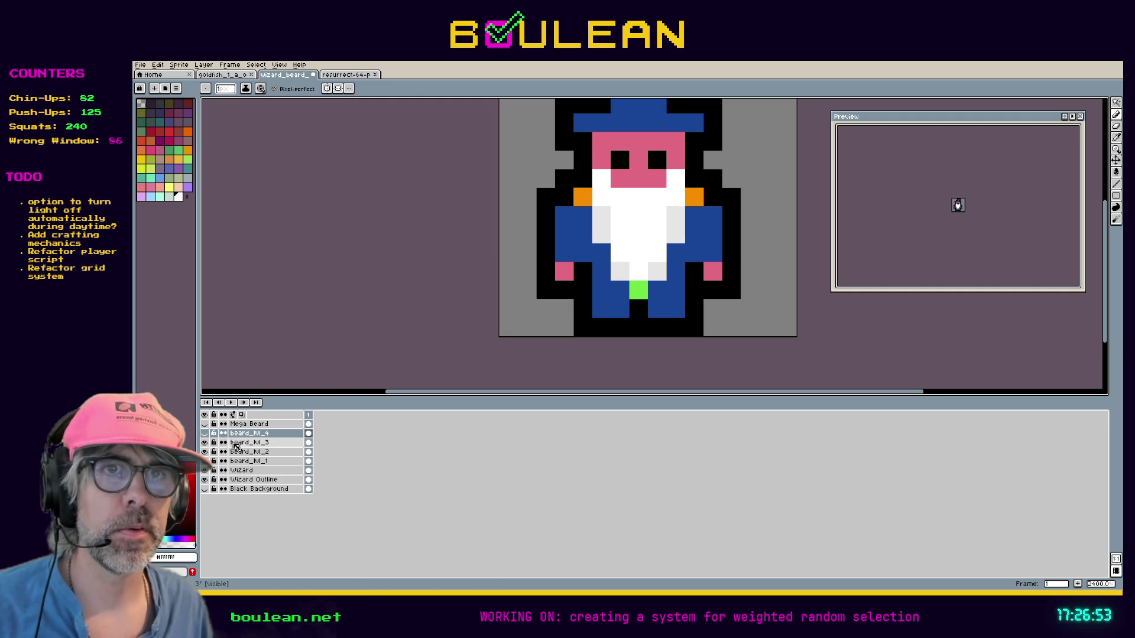
{"action": "left_click", "coordinate": [614, 253]}
{"action": "left_click", "coordinate": [658, 253]}
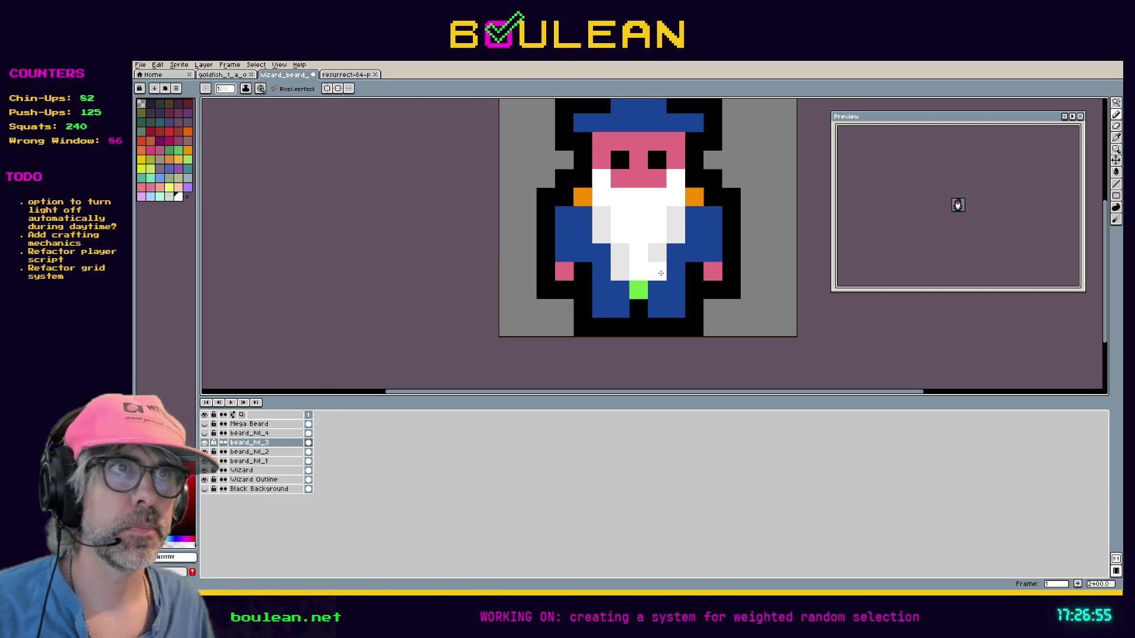
{"action": "left_click", "coordinate": [206, 434]}
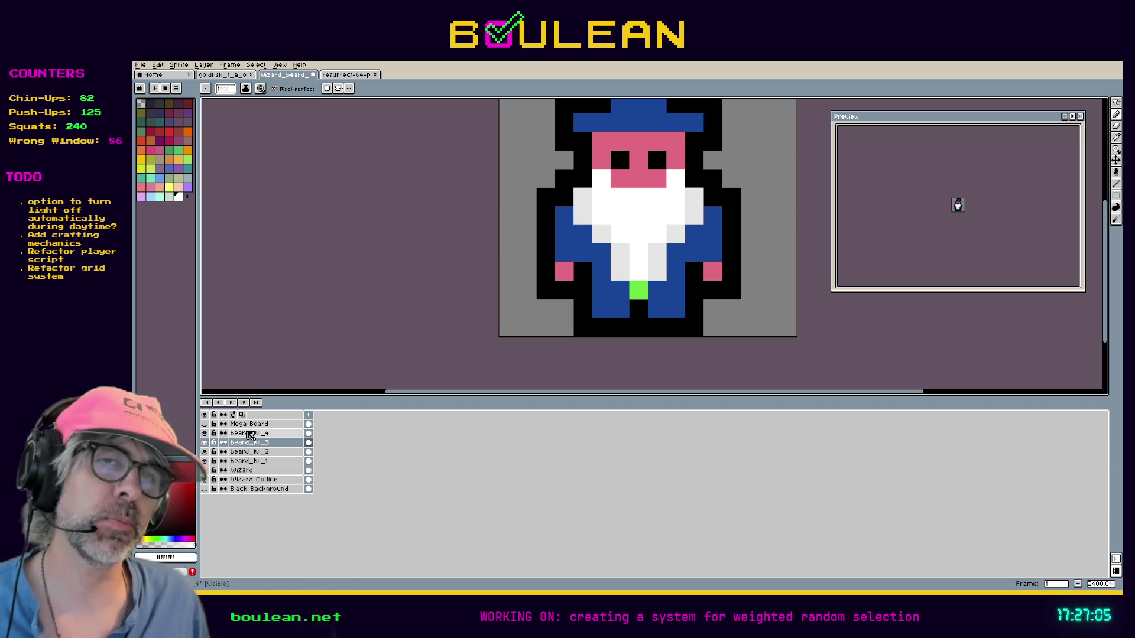
{"action": "left_click", "coordinate": [250, 435]}
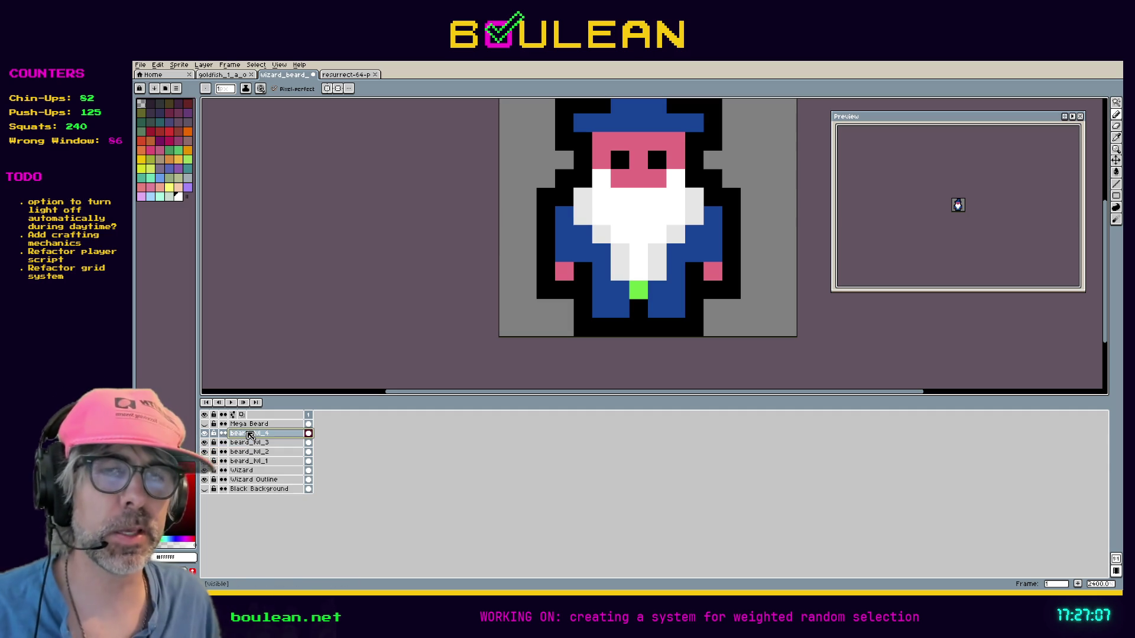
Step: Duplicate beard_hl_4 and rename the copy to beard_hl_5
{"action": "right_click", "coordinate": [249, 435]}
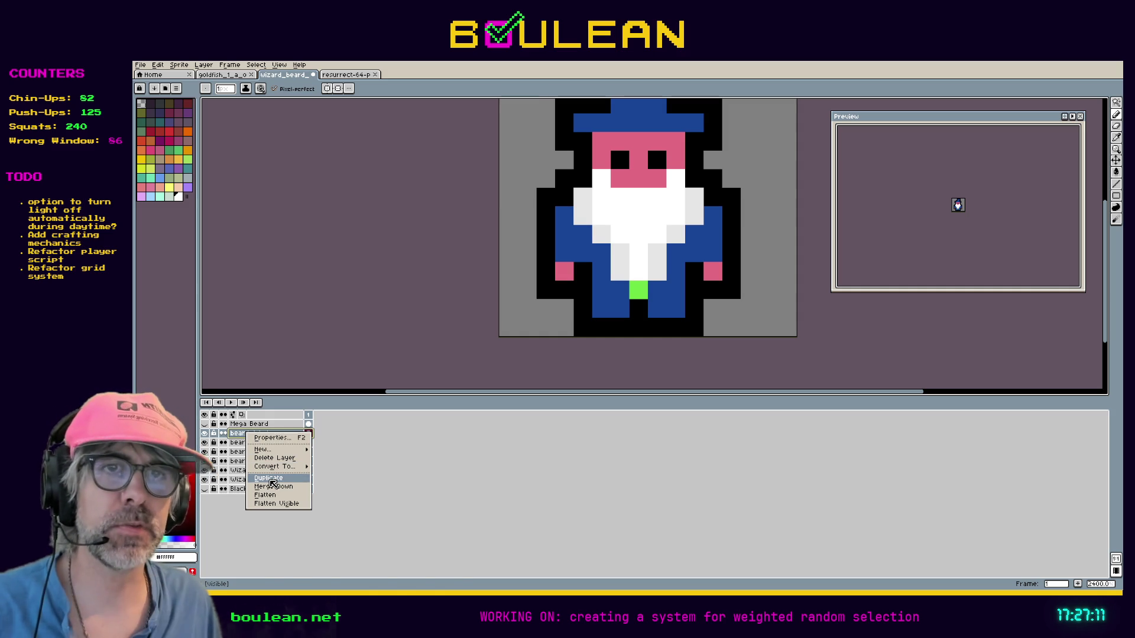
{"action": "left_click", "coordinate": [273, 483]}
{"action": "double_click", "coordinate": [280, 437]}
{"action": "key", "text": "End"}
{"action": "key", "text": "BackSpace"}
{"action": "key", "text": "BackSpace"}
{"action": "type", "text": "5"}
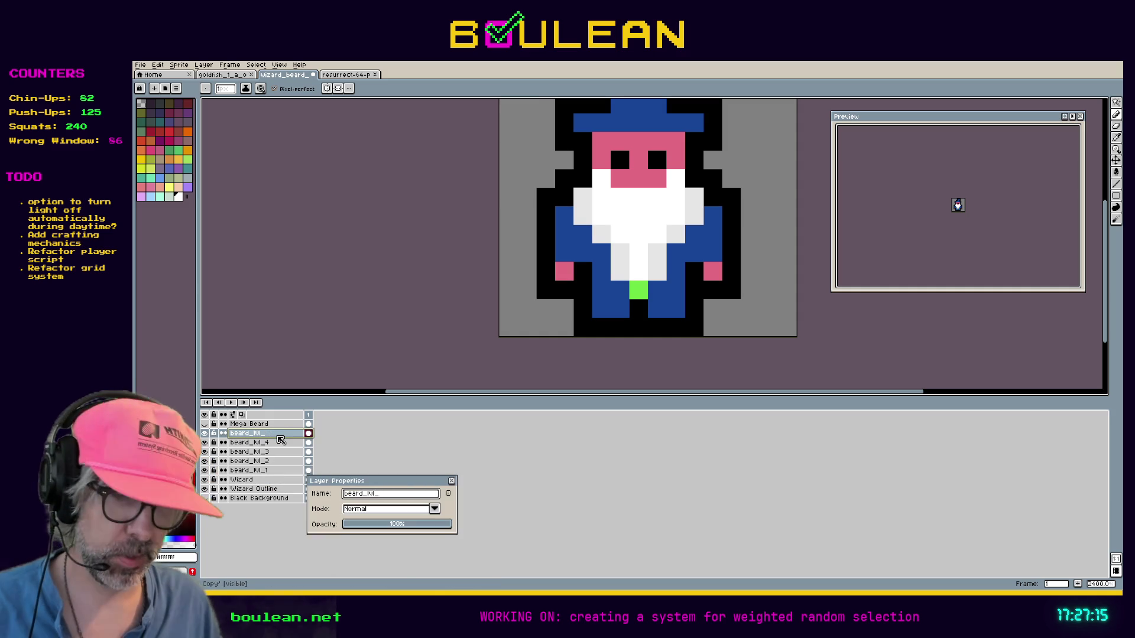
{"action": "key", "text": "Return"}
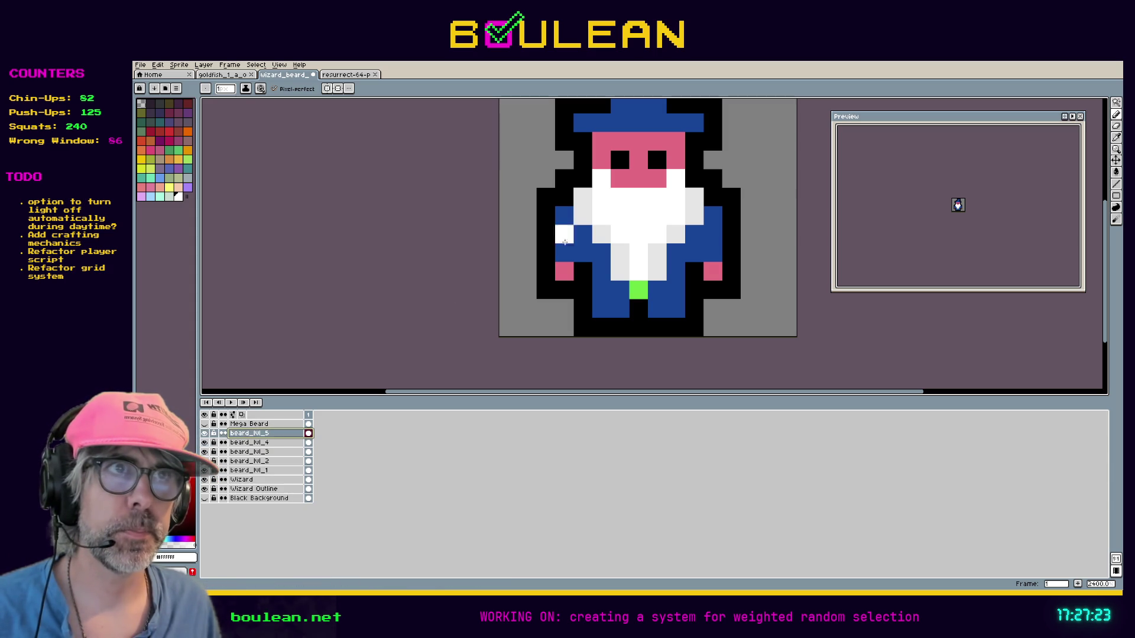
Step: Lighten three beard-edge pixels to white on beard_hl_5, comparing against Mega Beard
{"action": "left_click", "coordinate": [602, 235]}
{"action": "left_click", "coordinate": [601, 252]}
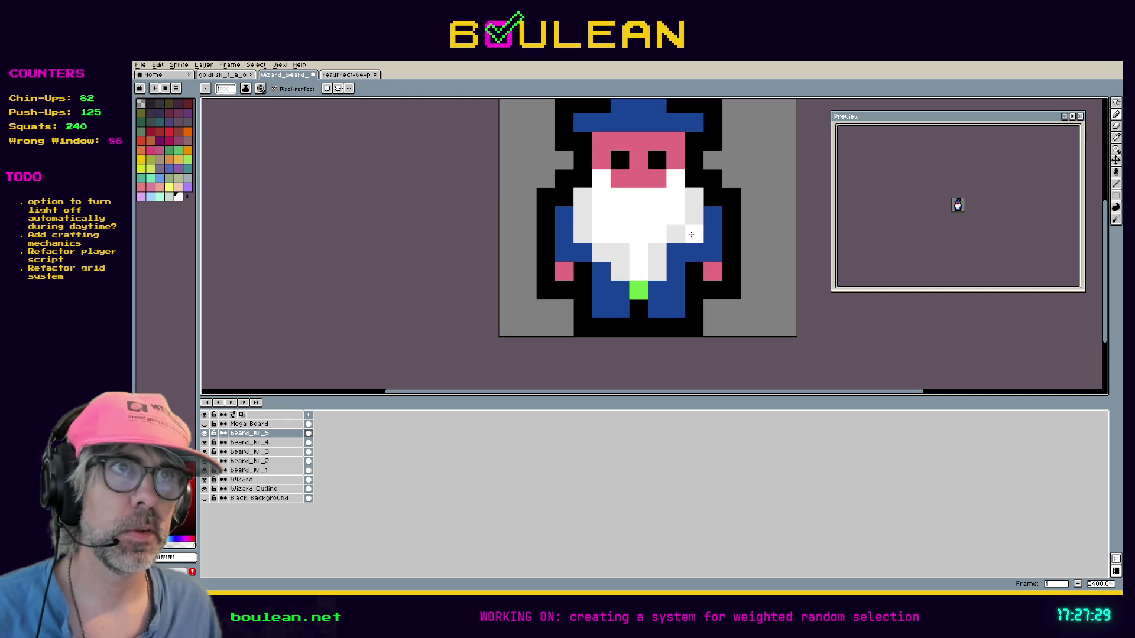
{"action": "left_click", "coordinate": [676, 234]}
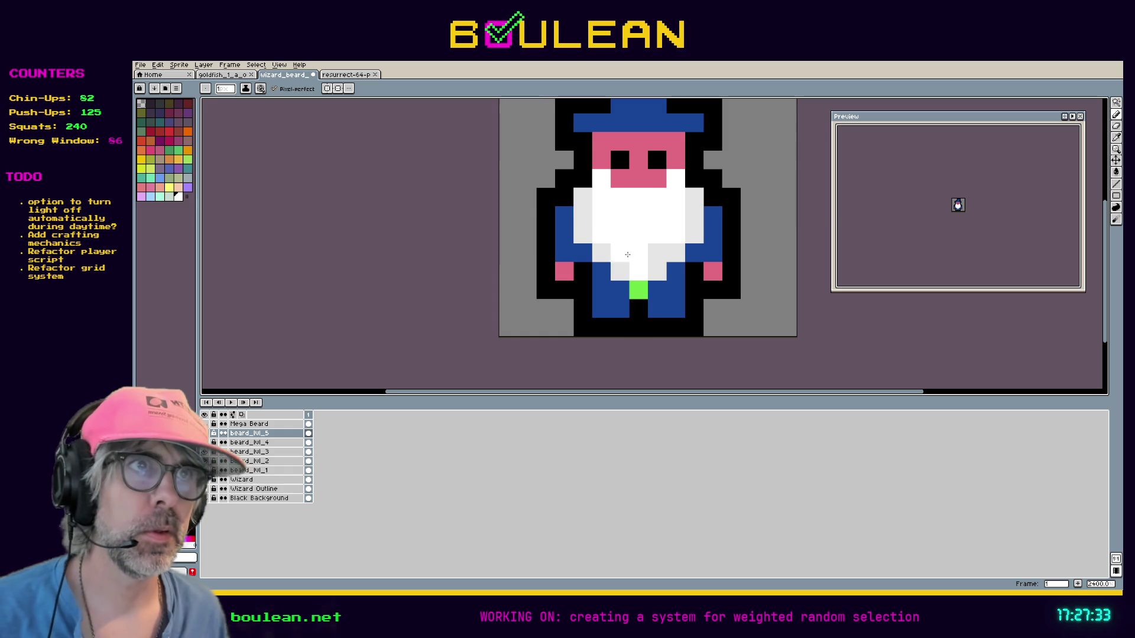
{"action": "left_click", "coordinate": [204, 425]}
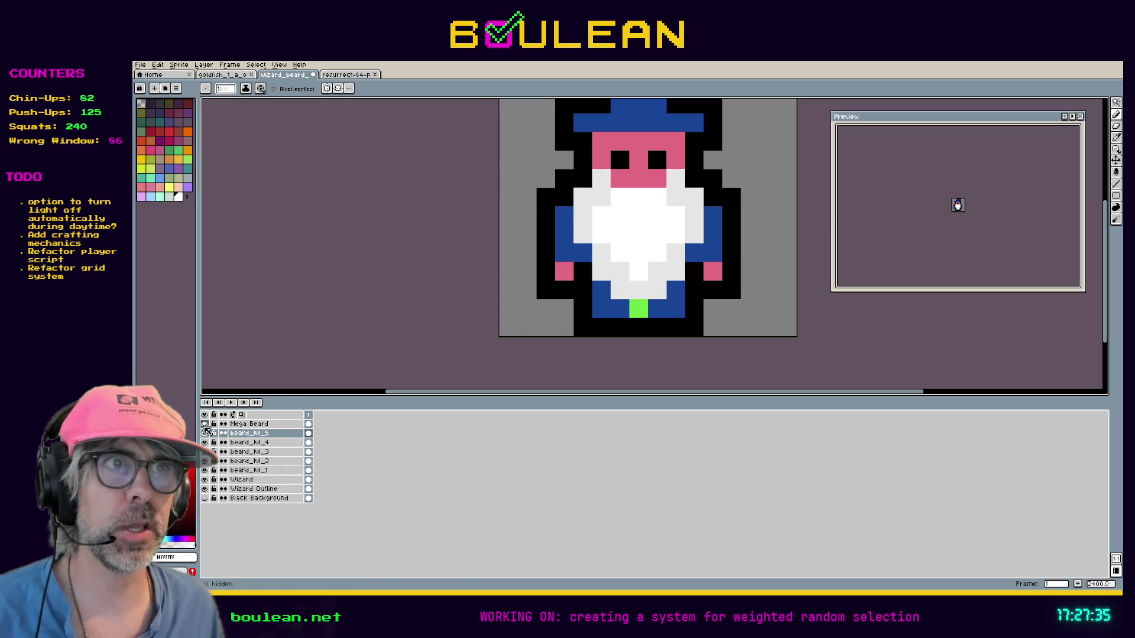
{"action": "left_click", "coordinate": [204, 425]}
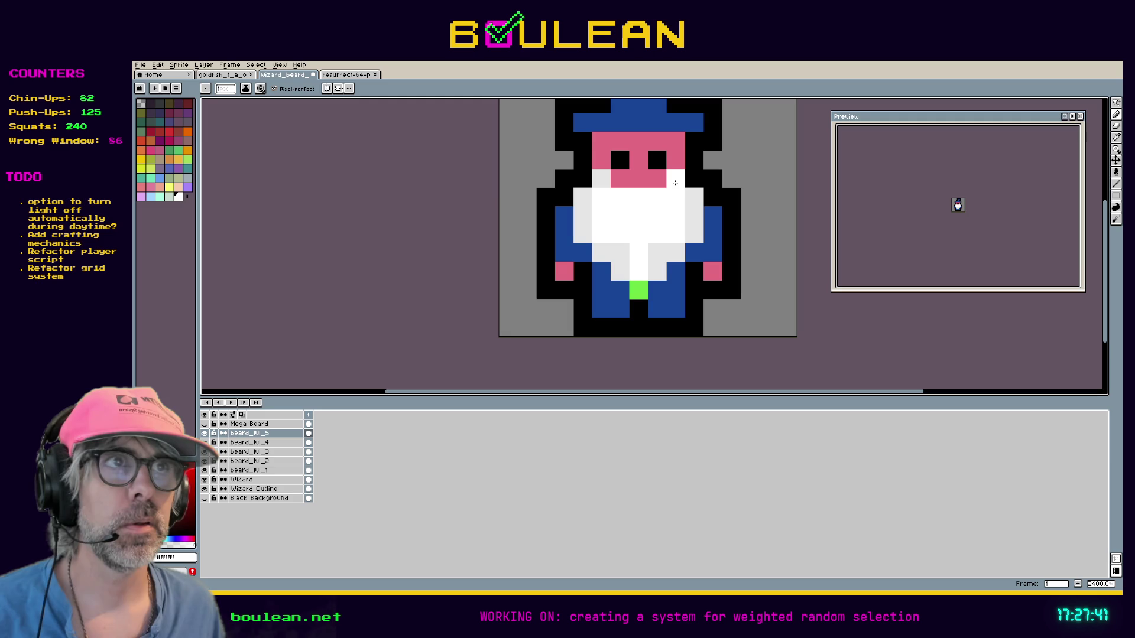
{"action": "key", "text": "alt+Down"}
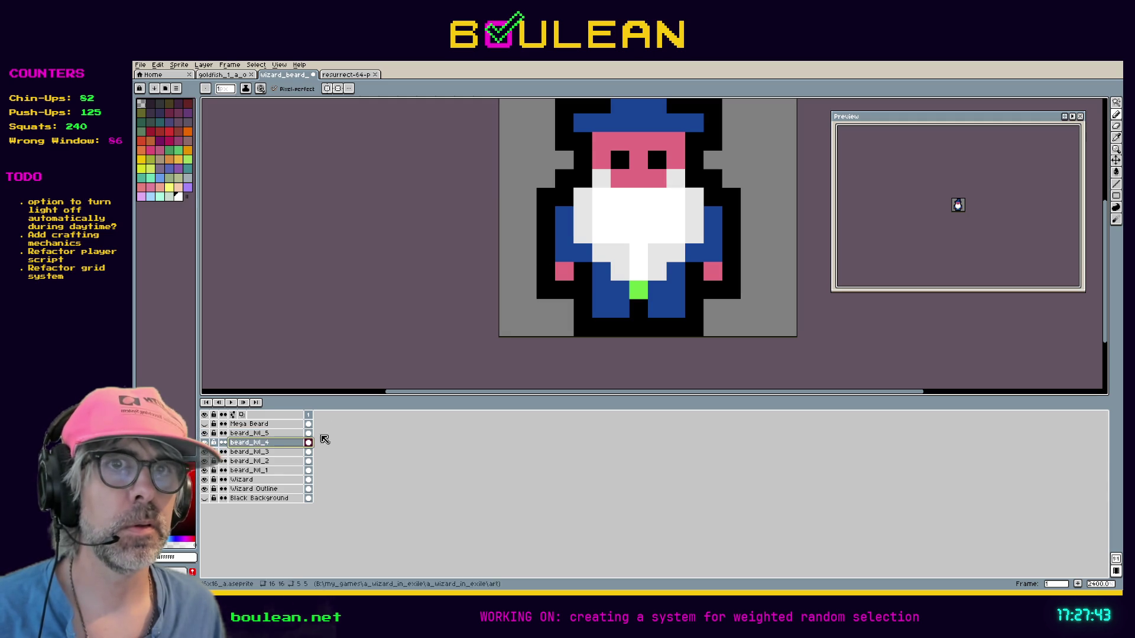
Step: Shade both upper beard corners light grey on beard_hl_4
{"action": "left_click", "coordinate": [204, 433]}
{"action": "left_click", "coordinate": [601, 177]}
{"action": "left_click", "coordinate": [675, 177]}
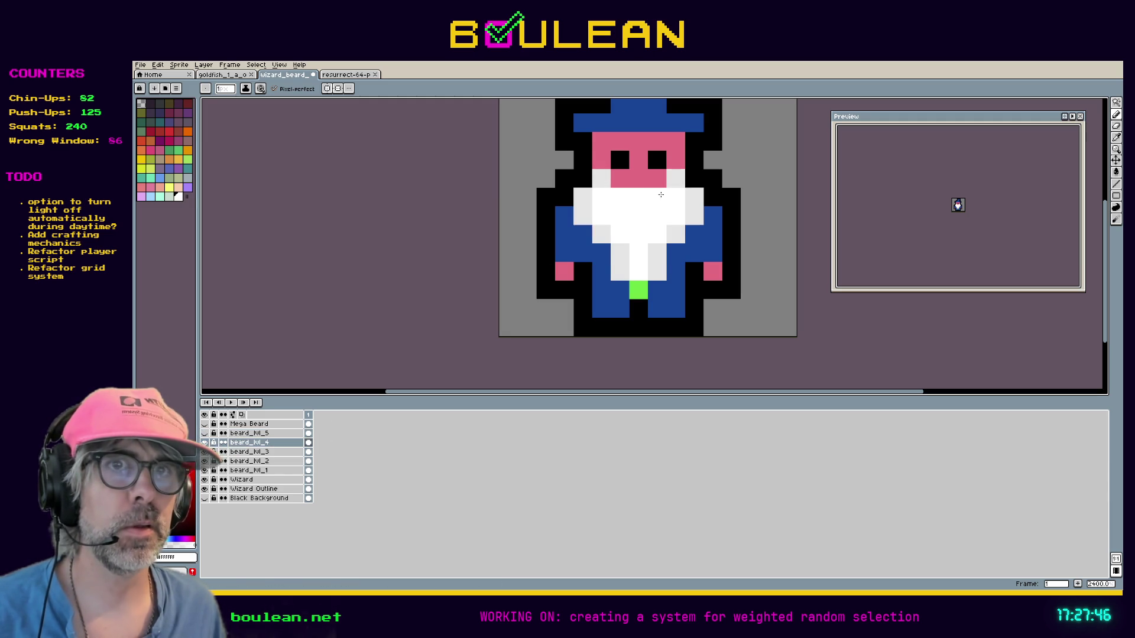
Step: Shade both upper beard corners light grey on beard_hl_3
{"action": "left_click", "coordinate": [204, 443]}
{"action": "left_click", "coordinate": [204, 452]}
{"action": "left_click", "coordinate": [204, 461]}
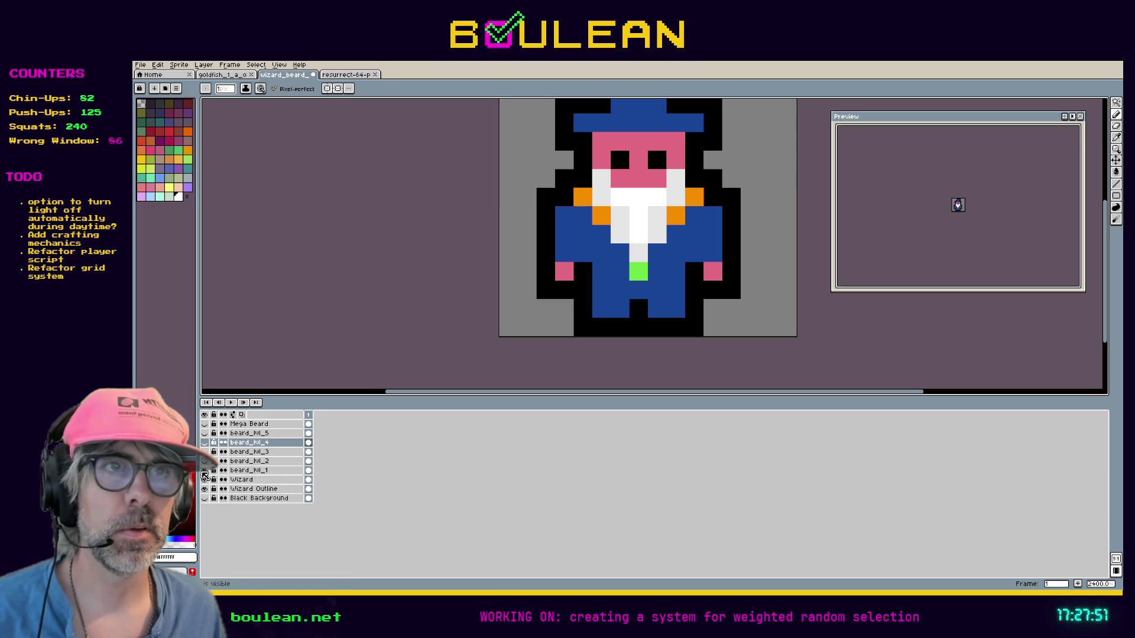
{"action": "left_click", "coordinate": [205, 461]}
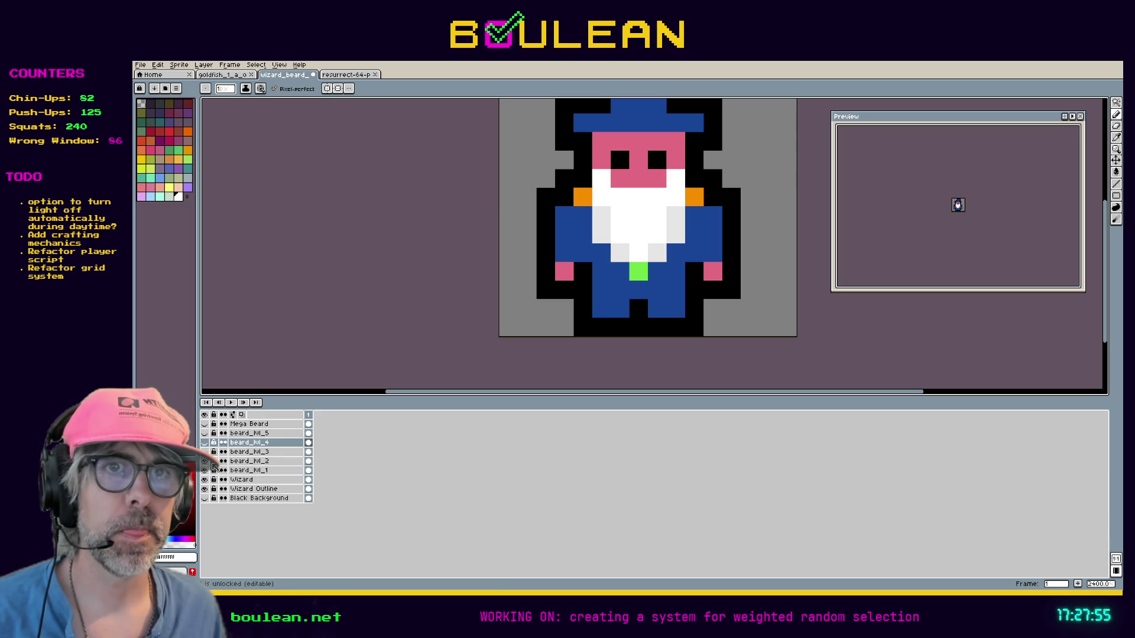
{"action": "left_click", "coordinate": [252, 462]}
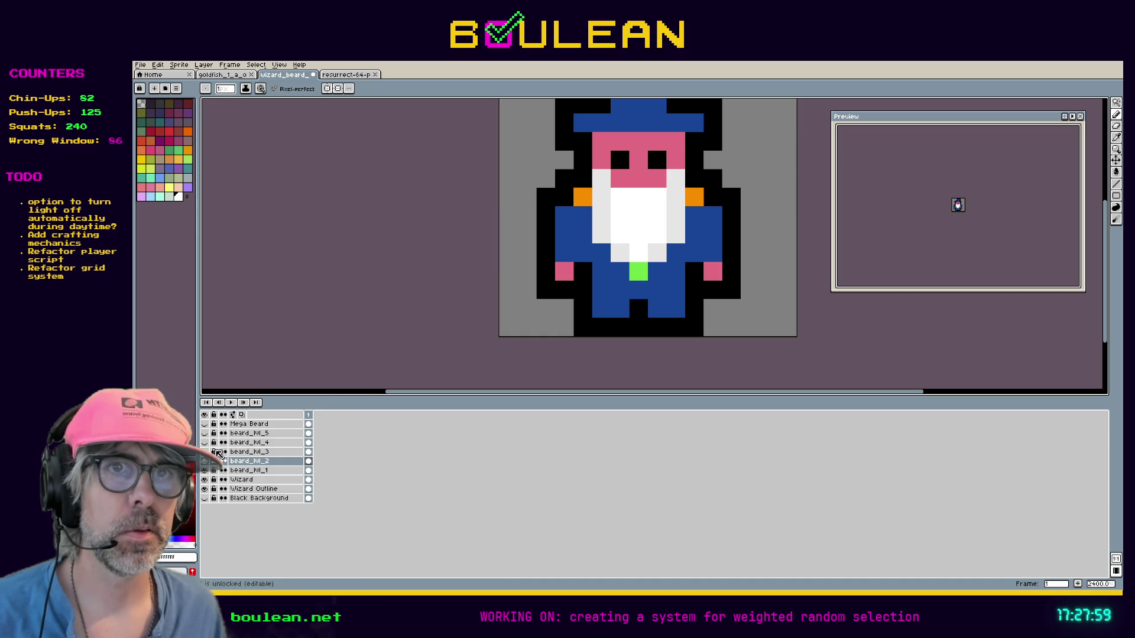
{"action": "left_click", "coordinate": [250, 453]}
{"action": "left_click_drag", "start_coordinate": [602, 198], "coordinate": [602, 177]}
{"action": "left_click", "coordinate": [674, 182]}
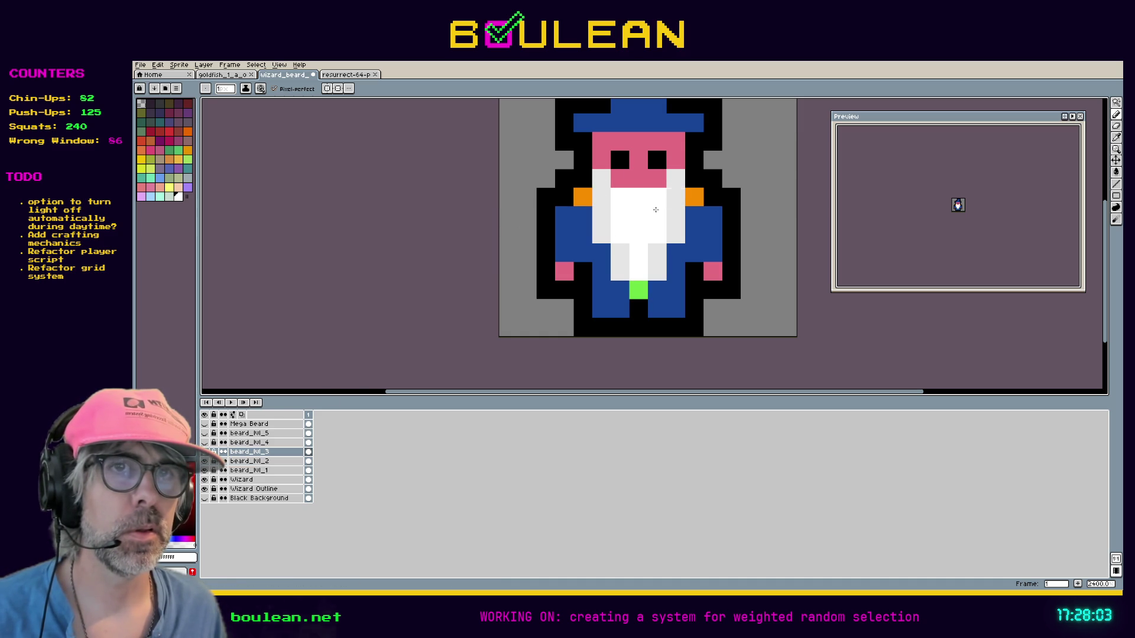
Step: Toggle Mega Beard and beard_hl_5 through beard_hl_2 on and off to compare beard sizes
{"action": "left_click", "coordinate": [244, 445]}
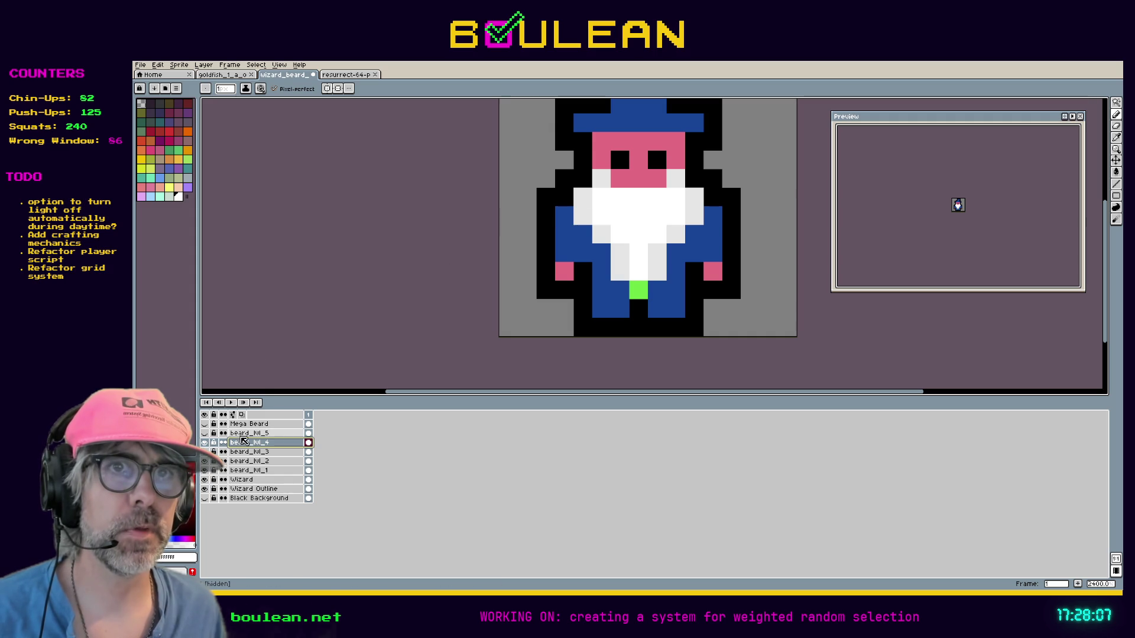
{"action": "left_click", "coordinate": [248, 434]}
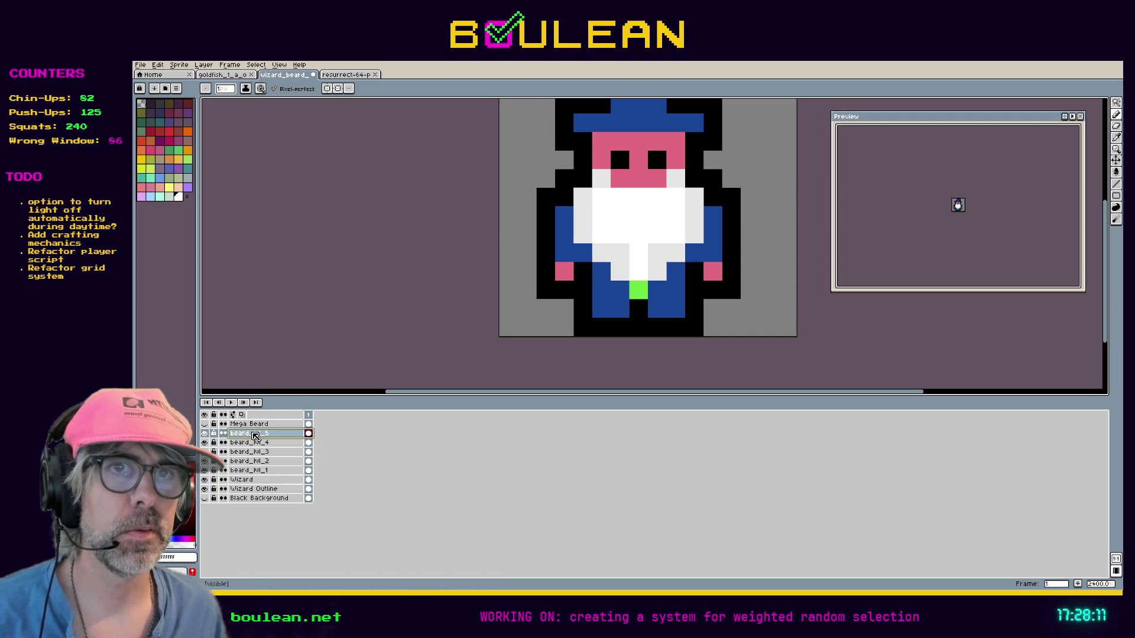
{"action": "left_click", "coordinate": [204, 424]}
{"action": "left_click", "coordinate": [203, 427]}
{"action": "left_click", "coordinate": [204, 427]}
{"action": "left_click", "coordinate": [205, 432]}
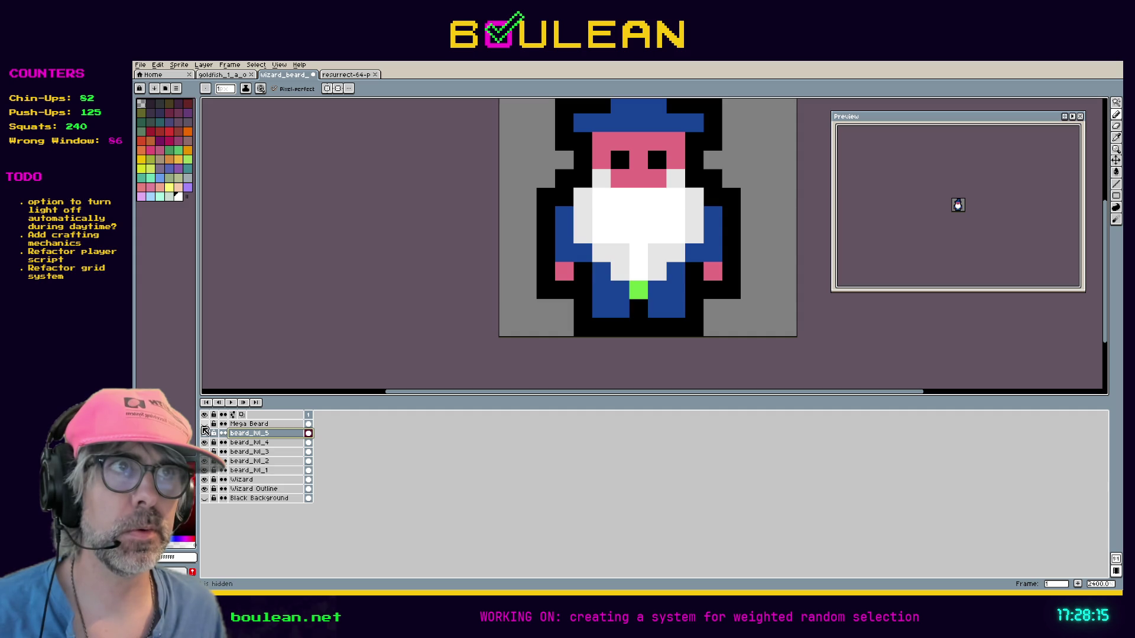
{"action": "left_click", "coordinate": [204, 432]}
{"action": "left_click", "coordinate": [204, 432]}
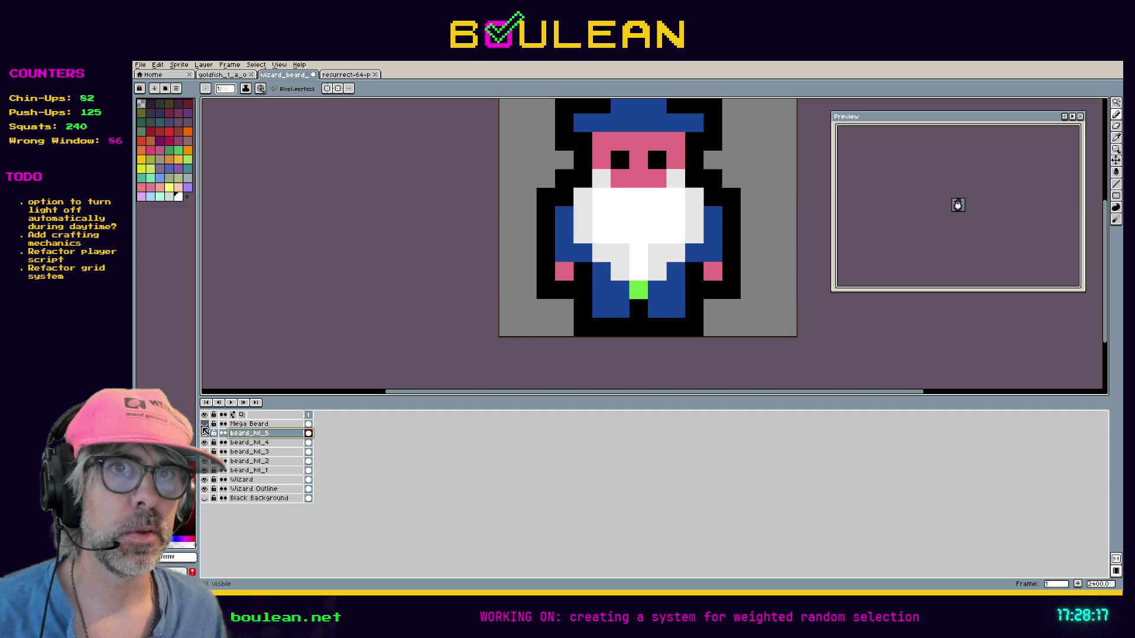
{"action": "left_click_drag", "start_coordinate": [205, 433], "coordinate": [207, 470]}
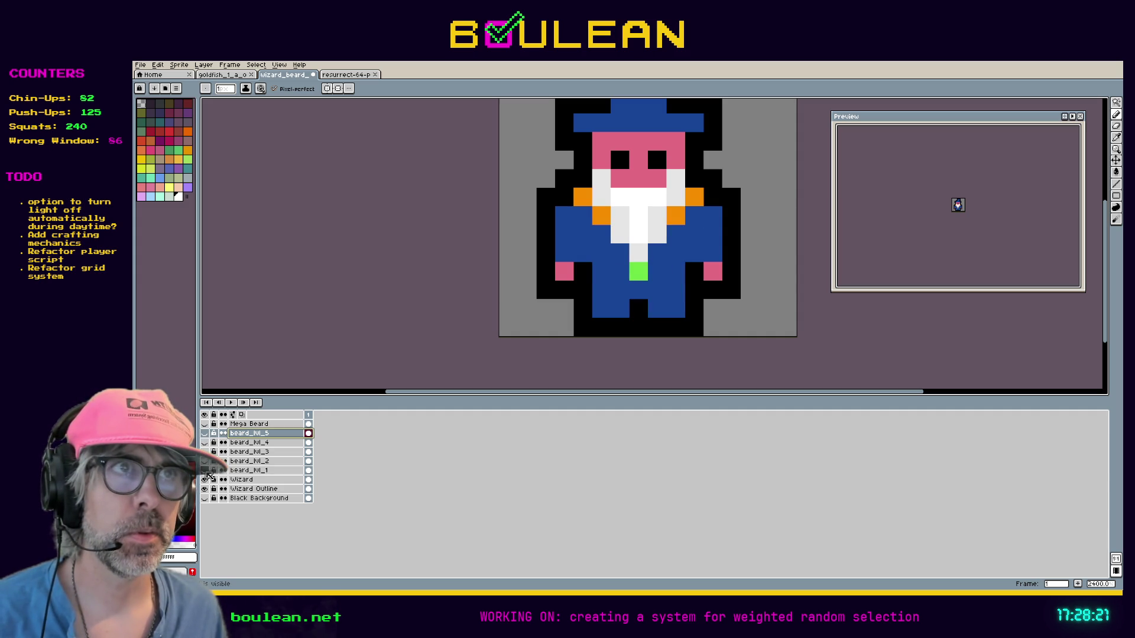
{"action": "left_click", "coordinate": [205, 434]}
{"action": "left_click", "coordinate": [204, 434]}
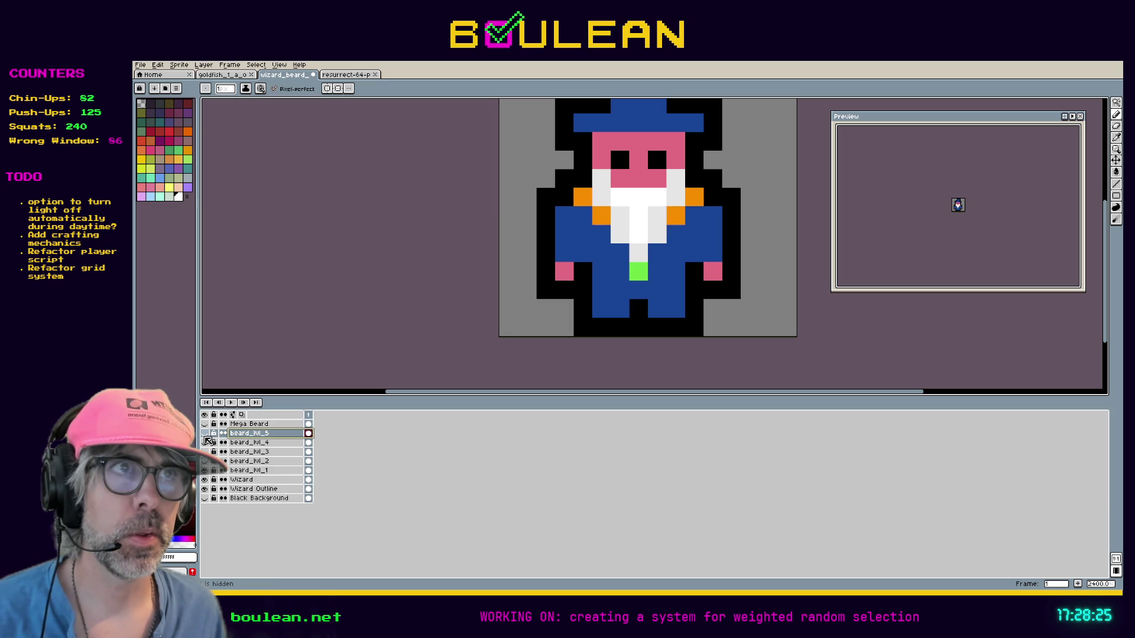
{"action": "left_click", "coordinate": [205, 434]}
Step: On Mega Beard, paint the upper-left, upper-right and lower-left beard pixels white
{"action": "left_click", "coordinate": [204, 443]}
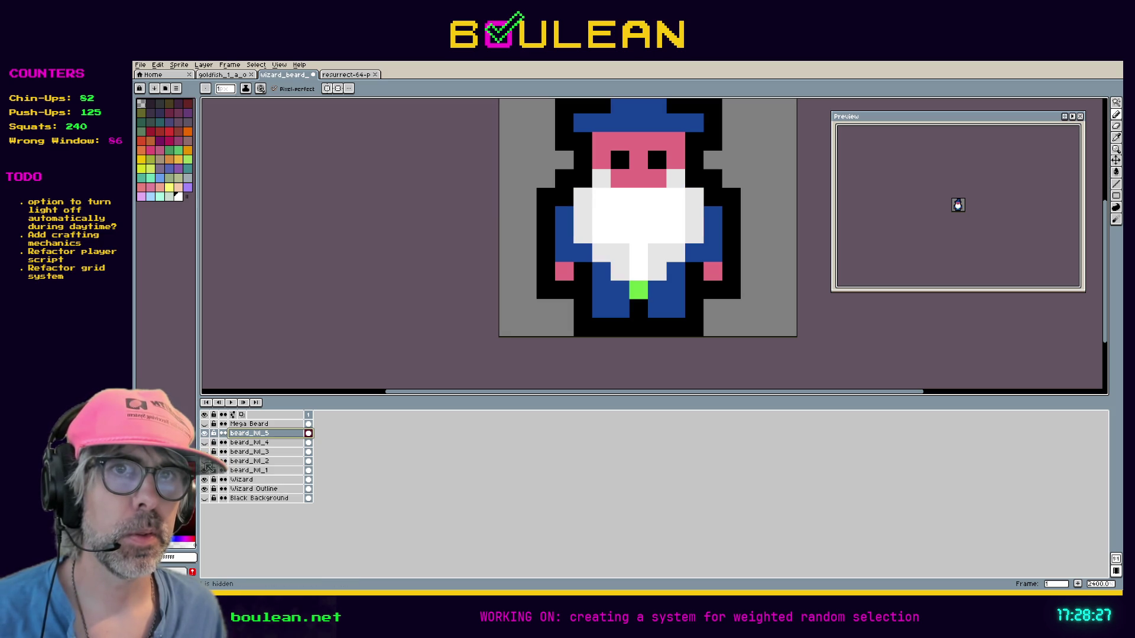
{"action": "left_click", "coordinate": [248, 444]}
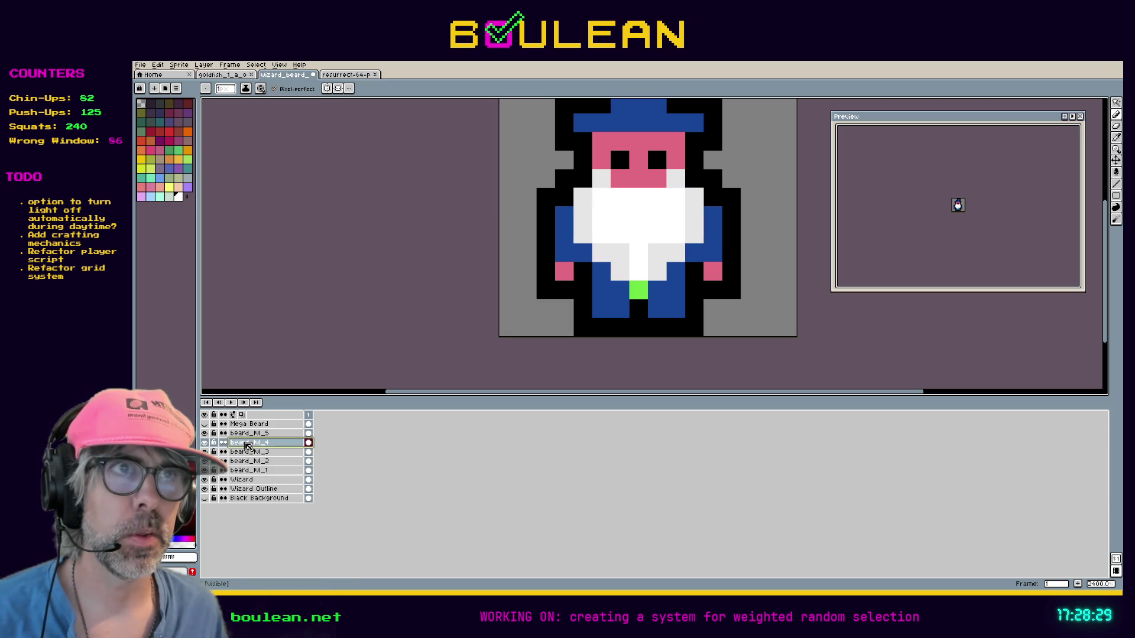
{"action": "left_click", "coordinate": [249, 434]}
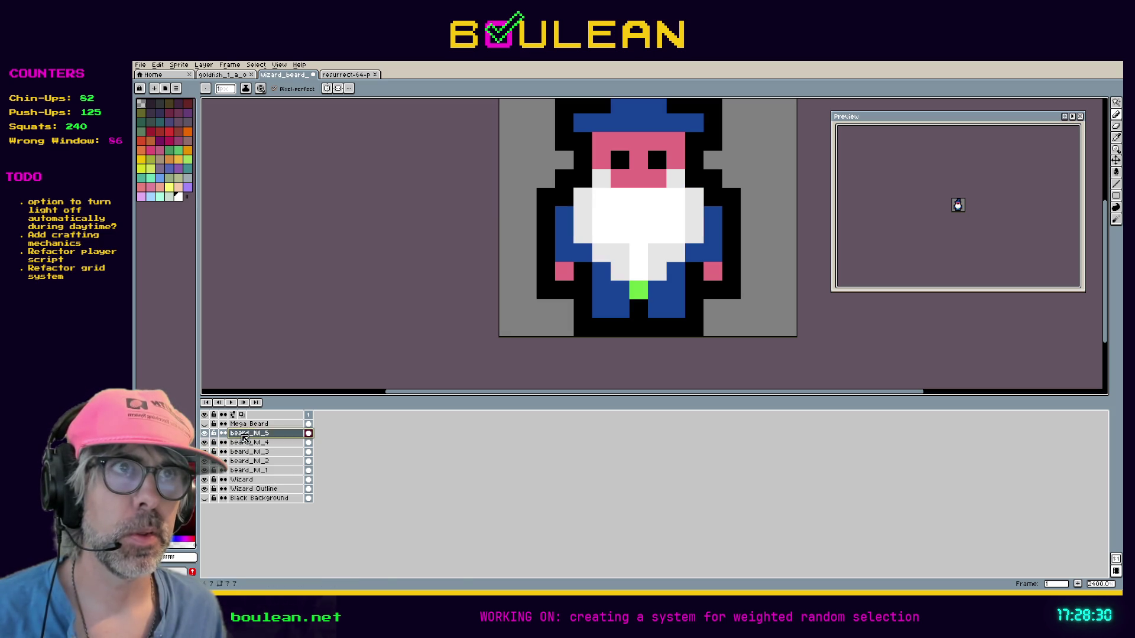
{"action": "left_click", "coordinate": [205, 424]}
{"action": "left_click", "coordinate": [249, 424]}
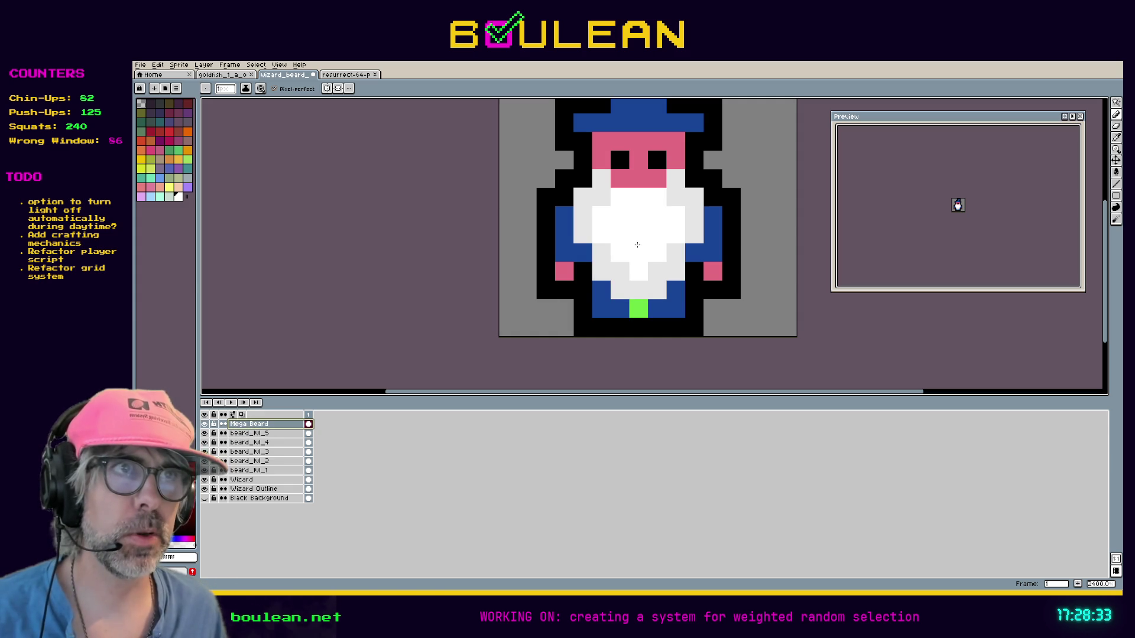
{"action": "left_click", "coordinate": [601, 197]}
{"action": "left_click", "coordinate": [676, 198]}
{"action": "left_click", "coordinate": [597, 273]}
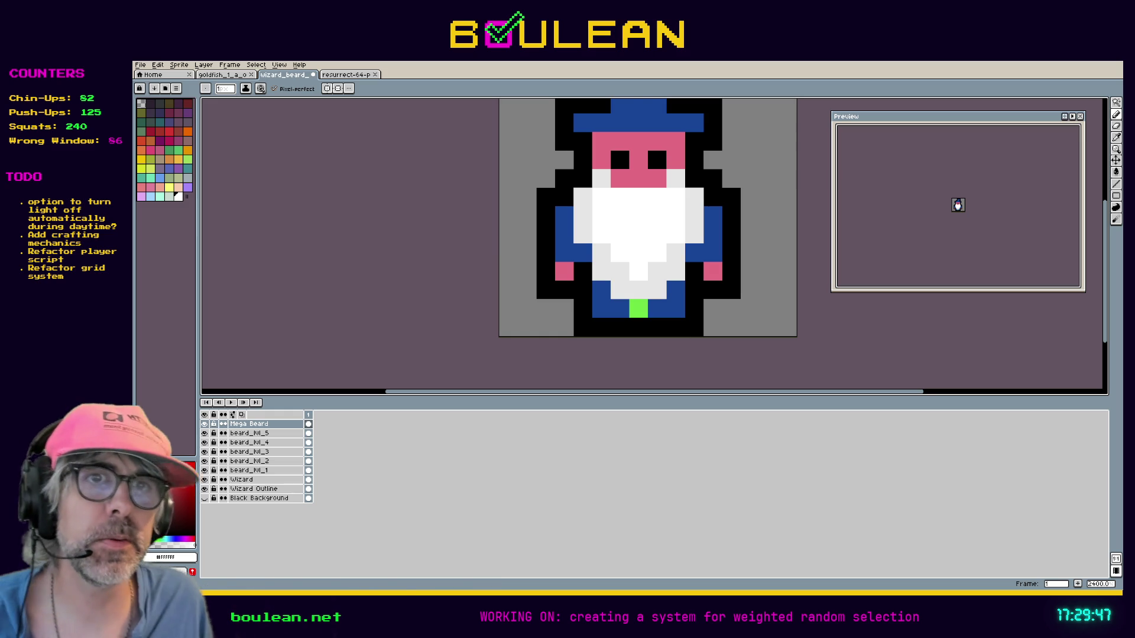
Step: Show beard_hl_5 again and compare Mega Beard on and off, leaving Mega Beard shown and selected
{"action": "left_click", "coordinate": [248, 433]}
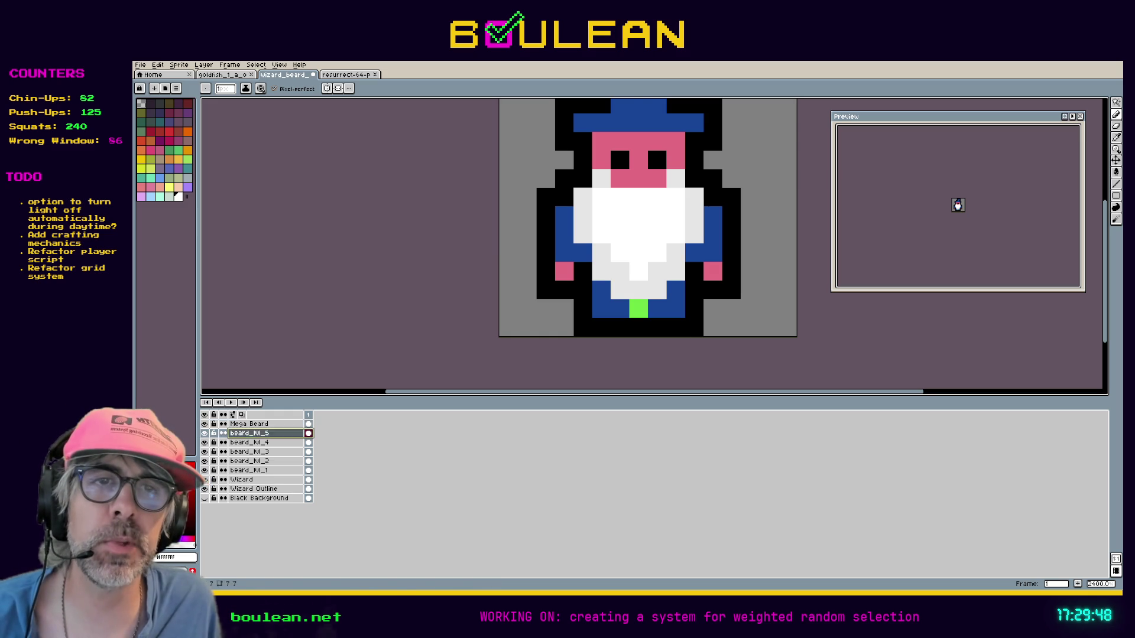
{"action": "left_click", "coordinate": [206, 435]}
{"action": "left_click", "coordinate": [206, 434]}
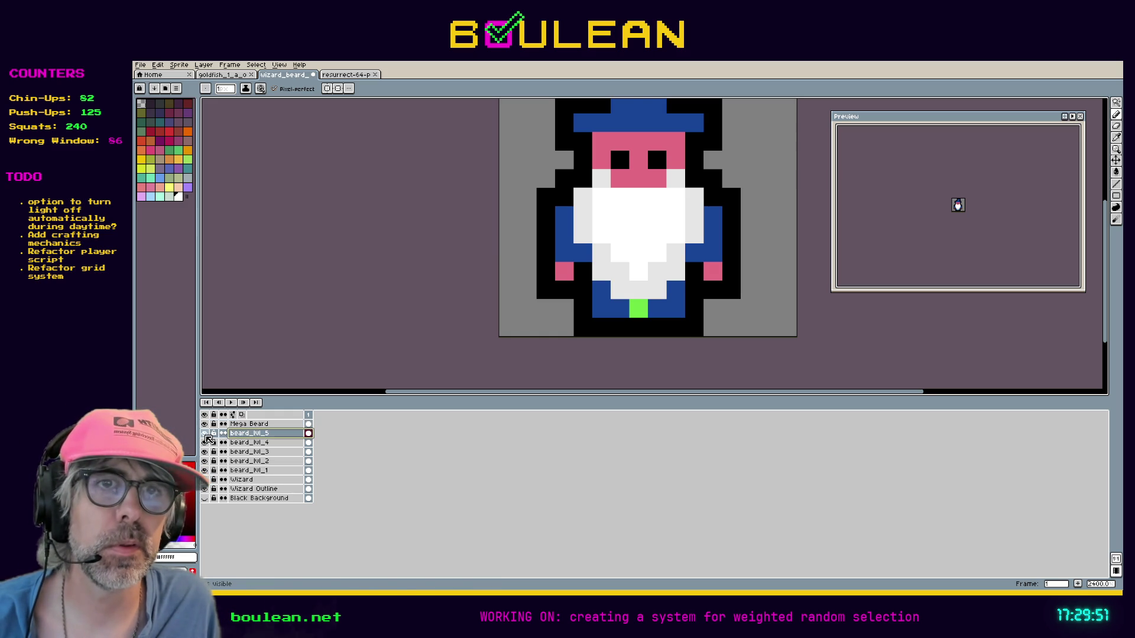
{"action": "left_click", "coordinate": [204, 425]}
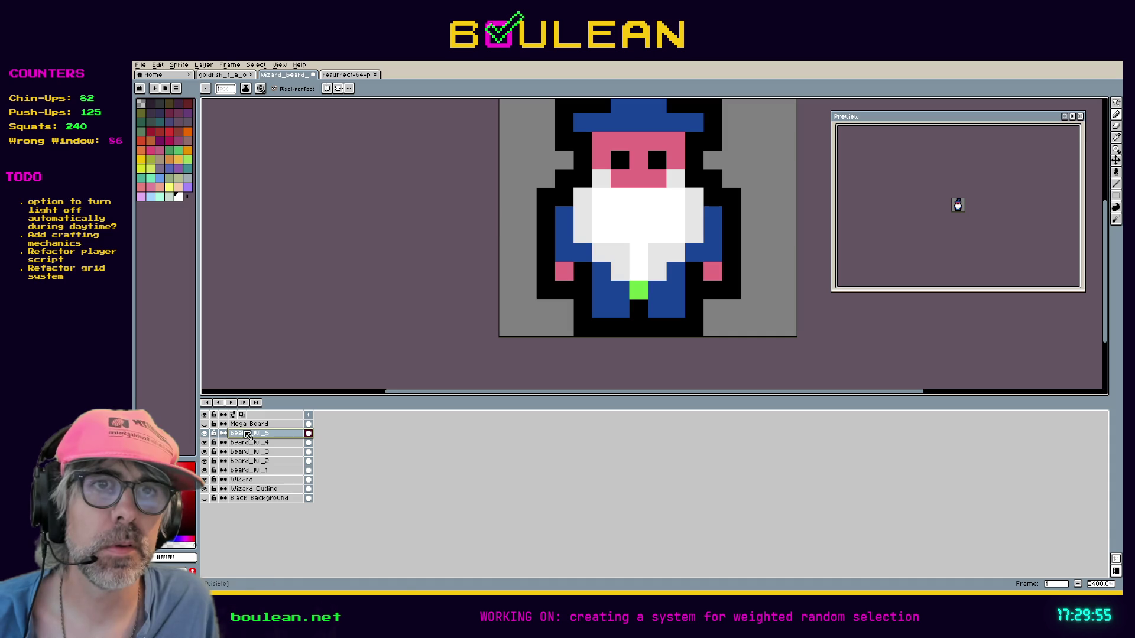
{"action": "left_click", "coordinate": [205, 425]}
{"action": "left_click", "coordinate": [205, 425]}
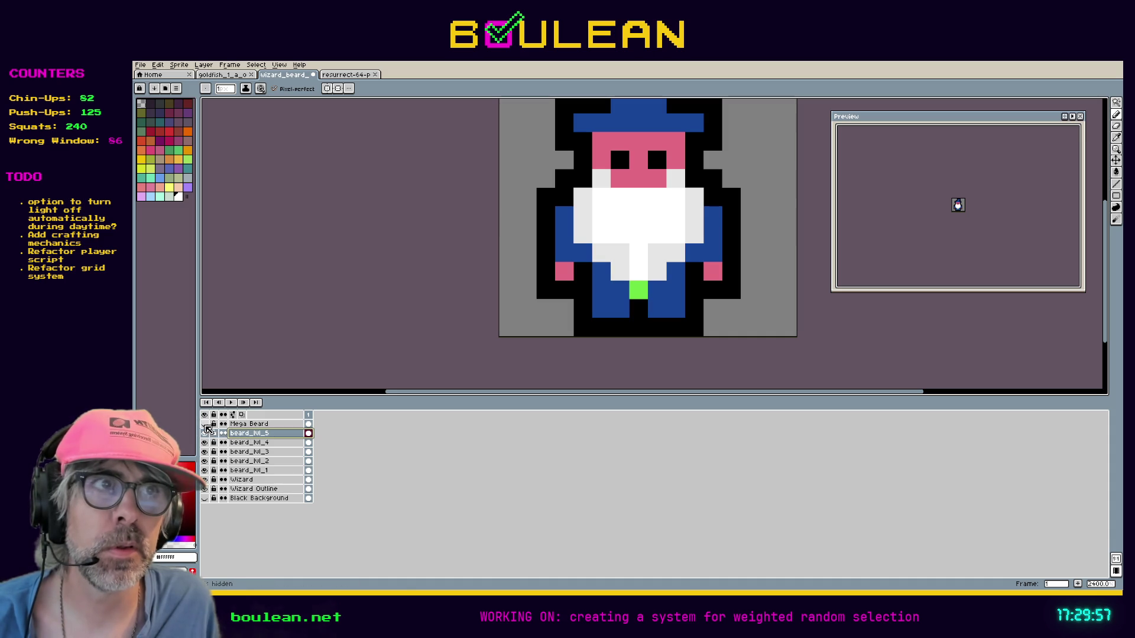
{"action": "left_click", "coordinate": [206, 425]}
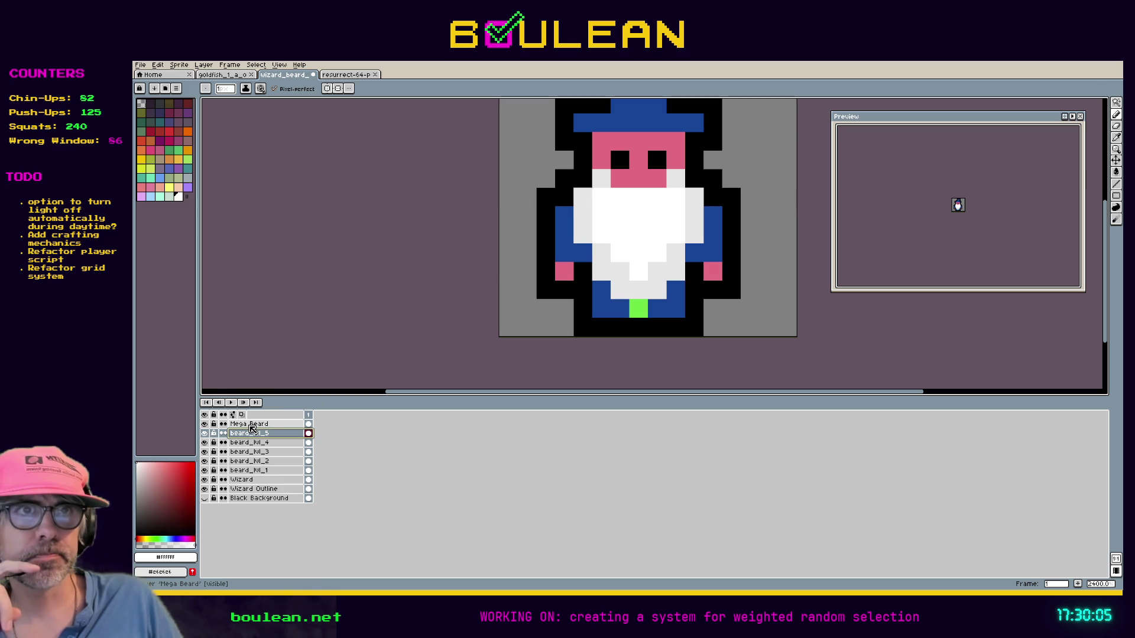
{"action": "left_click", "coordinate": [249, 423]}
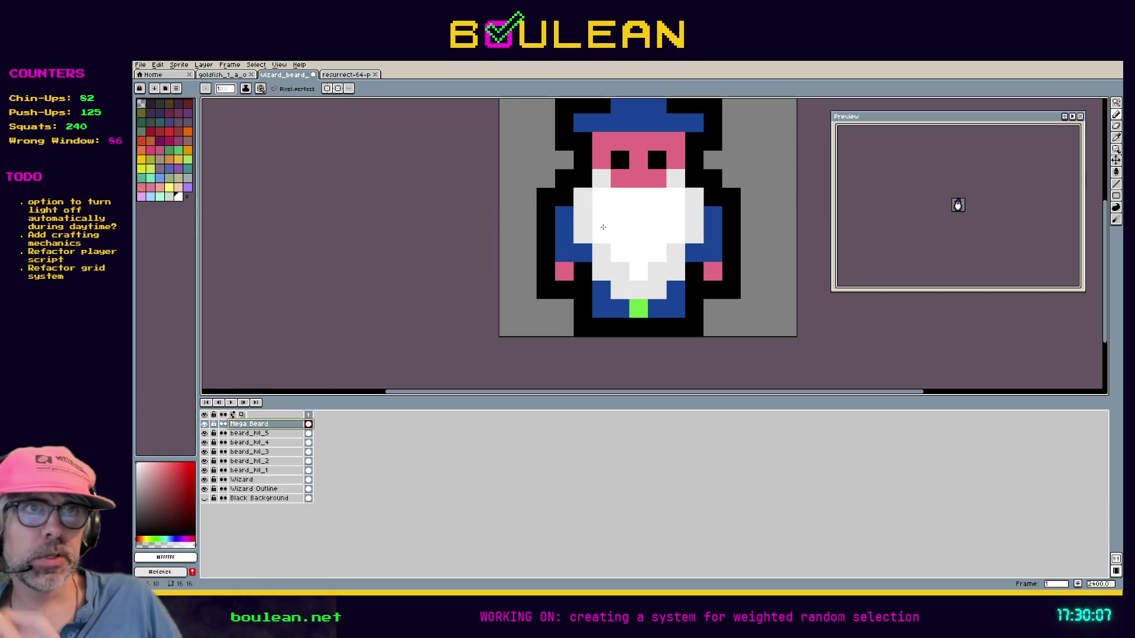
Step: Whiten two lower beard pixels on Mega Beard and one on beard_hl_5, with Mega Beard hidden
{"action": "left_click", "coordinate": [657, 271]}
{"action": "left_click", "coordinate": [602, 272]}
{"action": "left_click", "coordinate": [249, 433]}
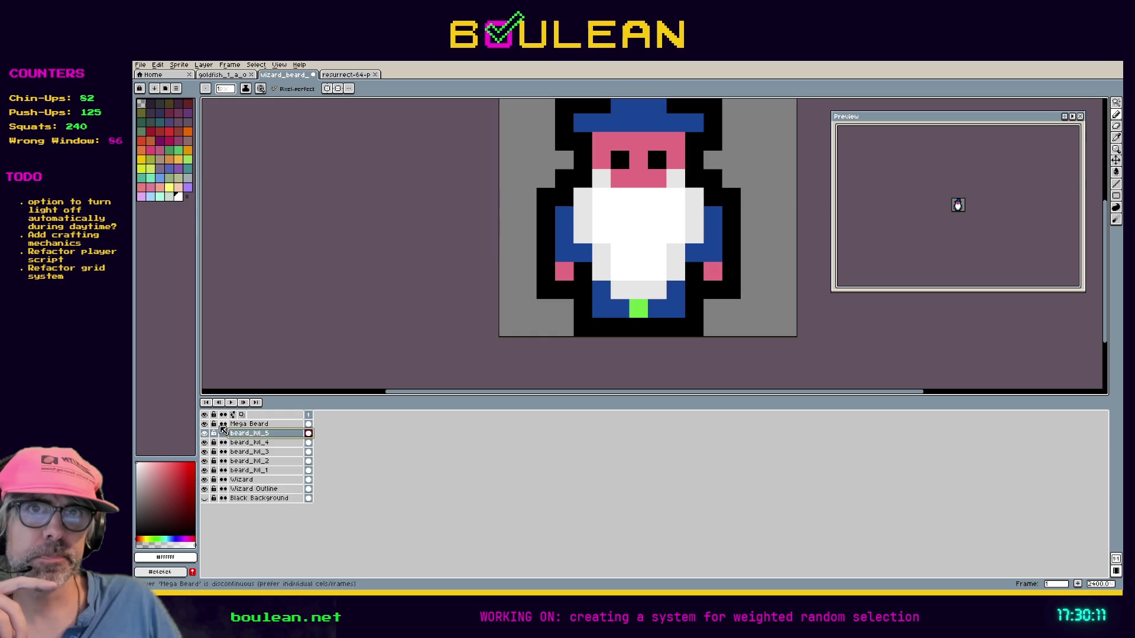
{"action": "left_click", "coordinate": [205, 423]}
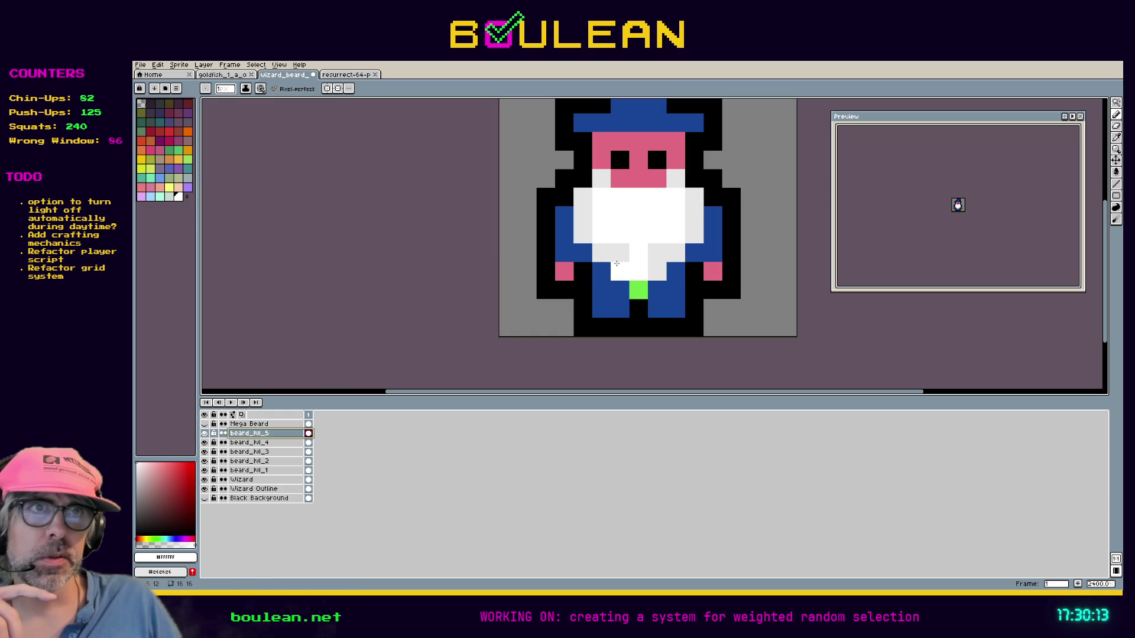
{"action": "left_click", "coordinate": [657, 253]}
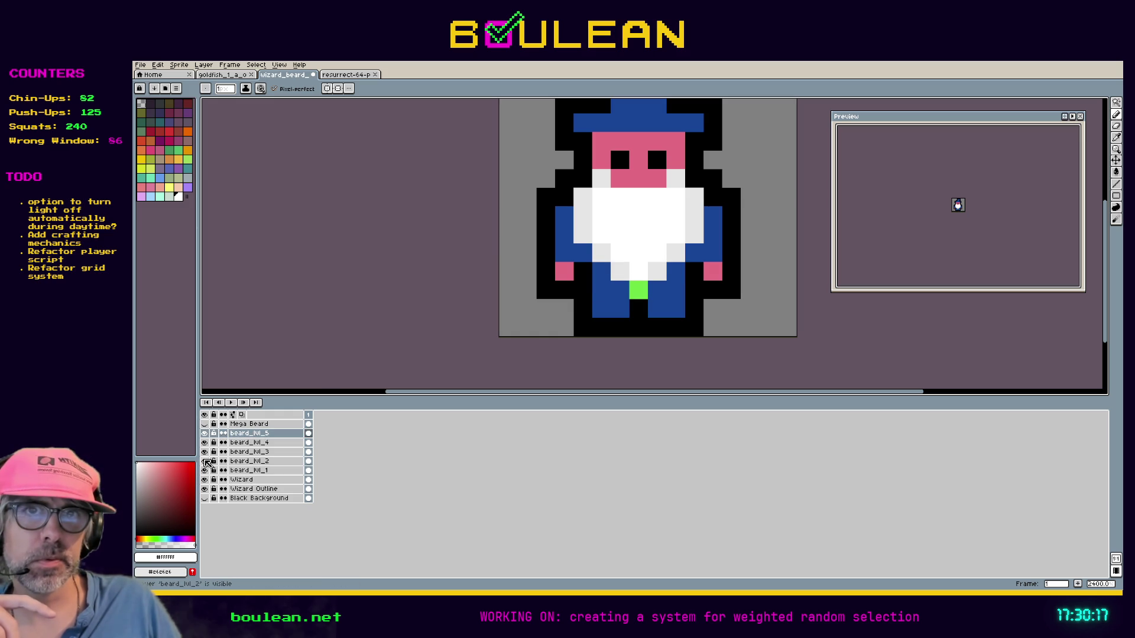
Step: Hide beard_hl_5 through beard_hl_2, select beard_hl_1, and show beard_hl_2 again
{"action": "left_click_drag", "start_coordinate": [207, 463], "coordinate": [205, 433]}
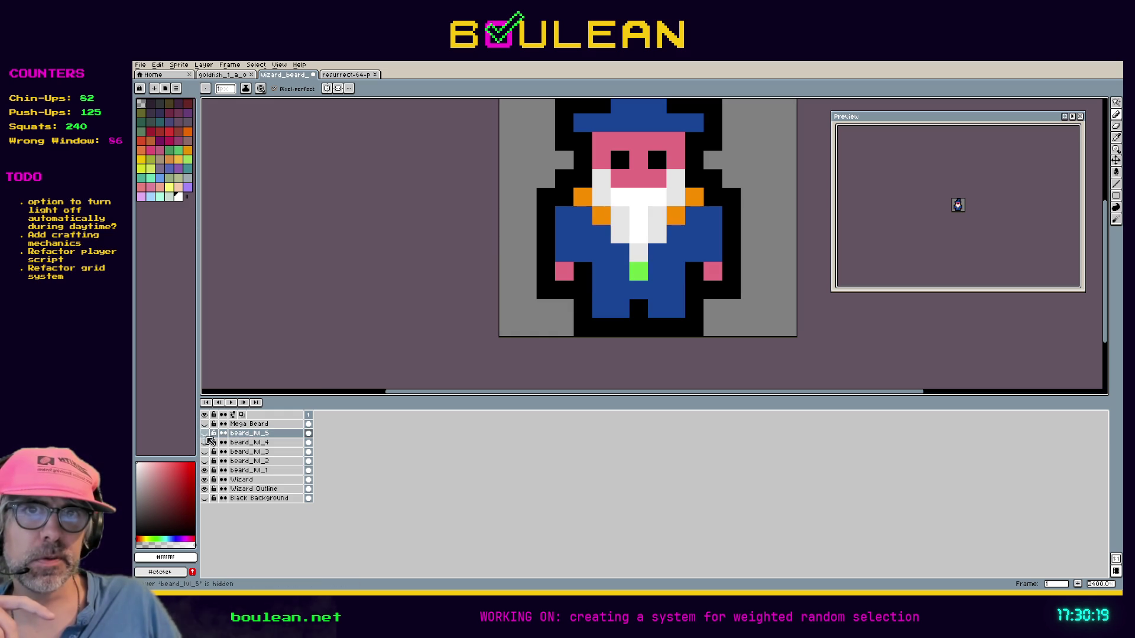
{"action": "left_click", "coordinate": [242, 471]}
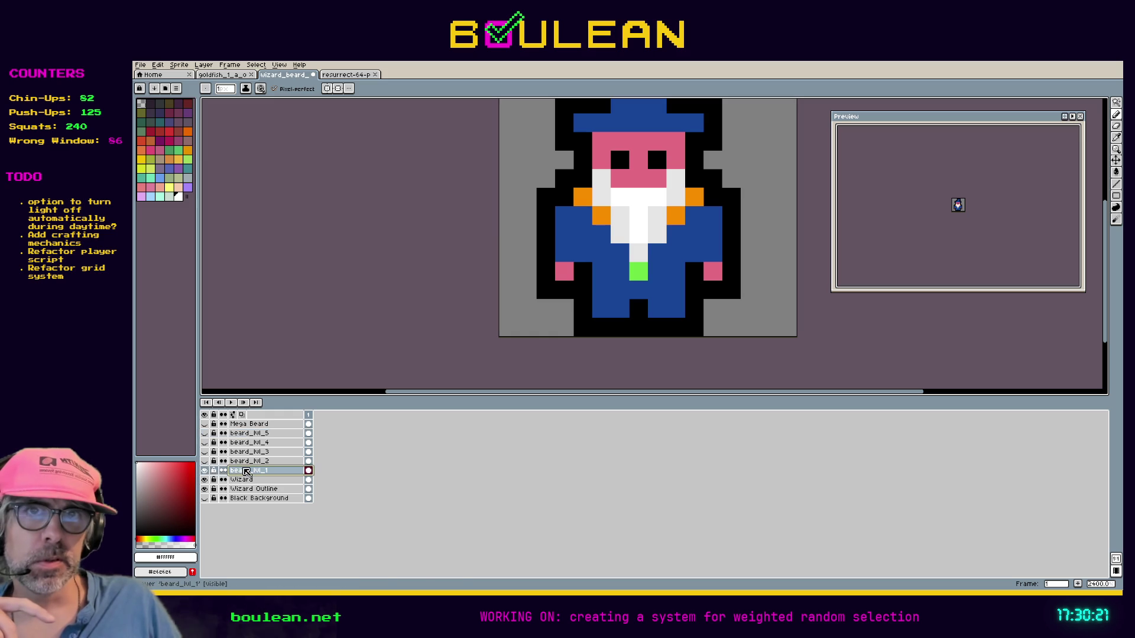
{"action": "left_click", "coordinate": [204, 461]}
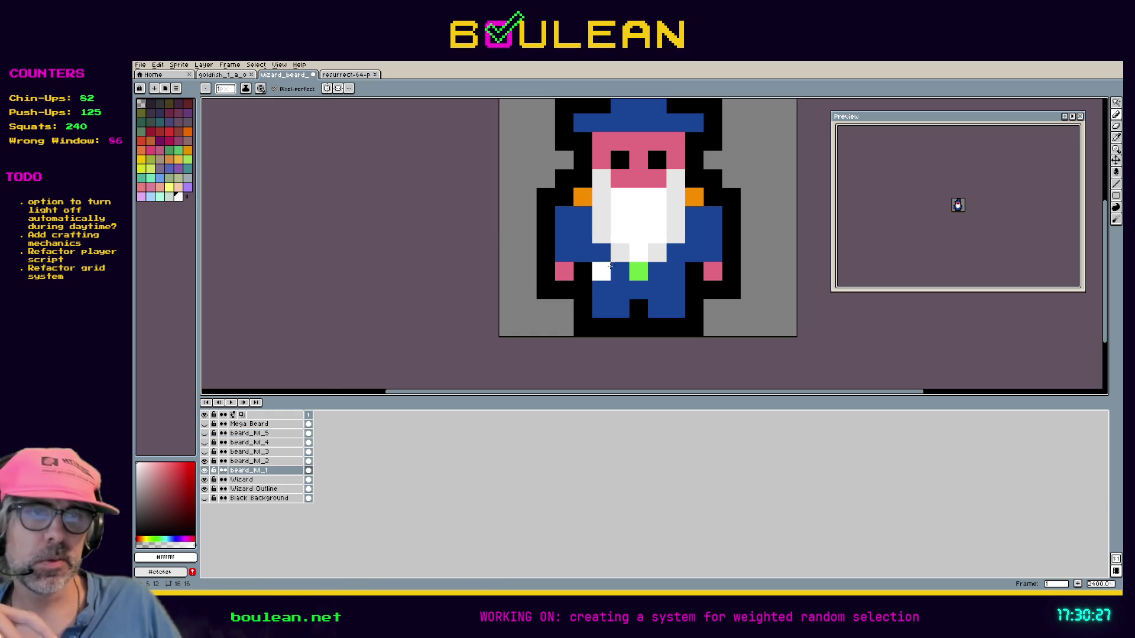
Step: Compare beard_hl_1 and beard_hl_2 by toggling their visibility, leaving only beard_hl_1 showing
{"action": "key", "text": "i"}
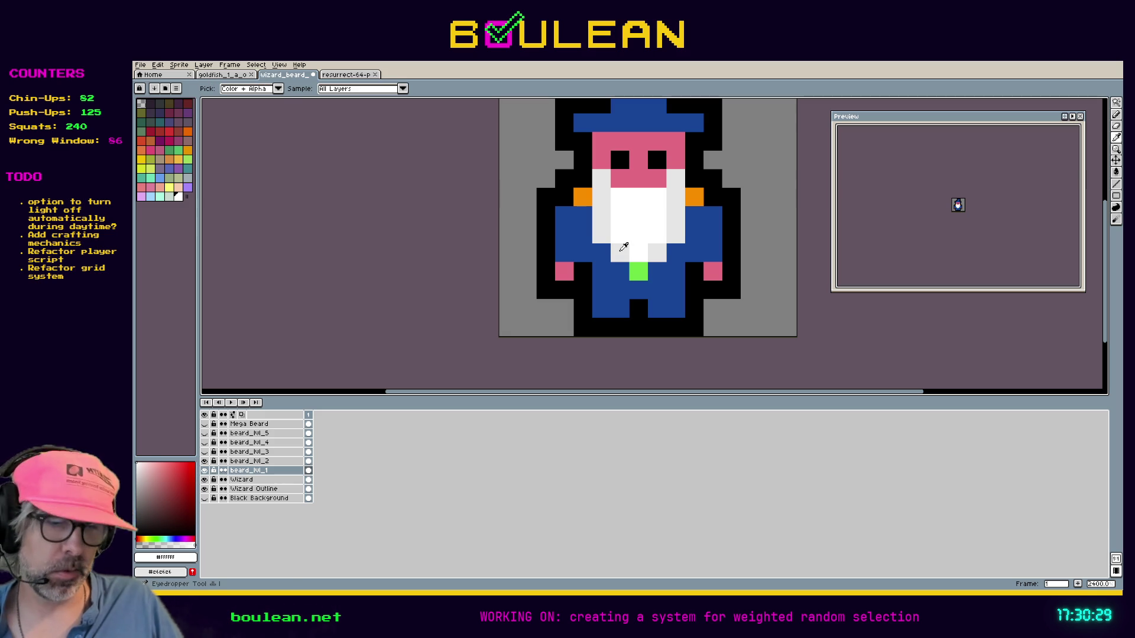
{"action": "key", "text": "b"}
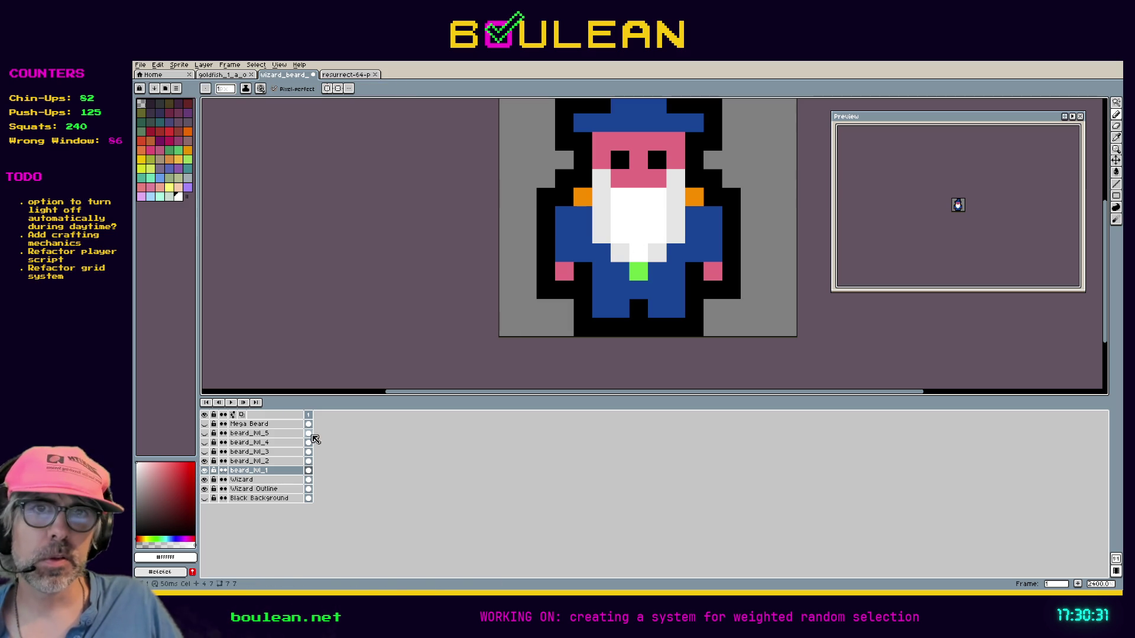
{"action": "left_click", "coordinate": [205, 462]}
{"action": "left_click", "coordinate": [204, 470]}
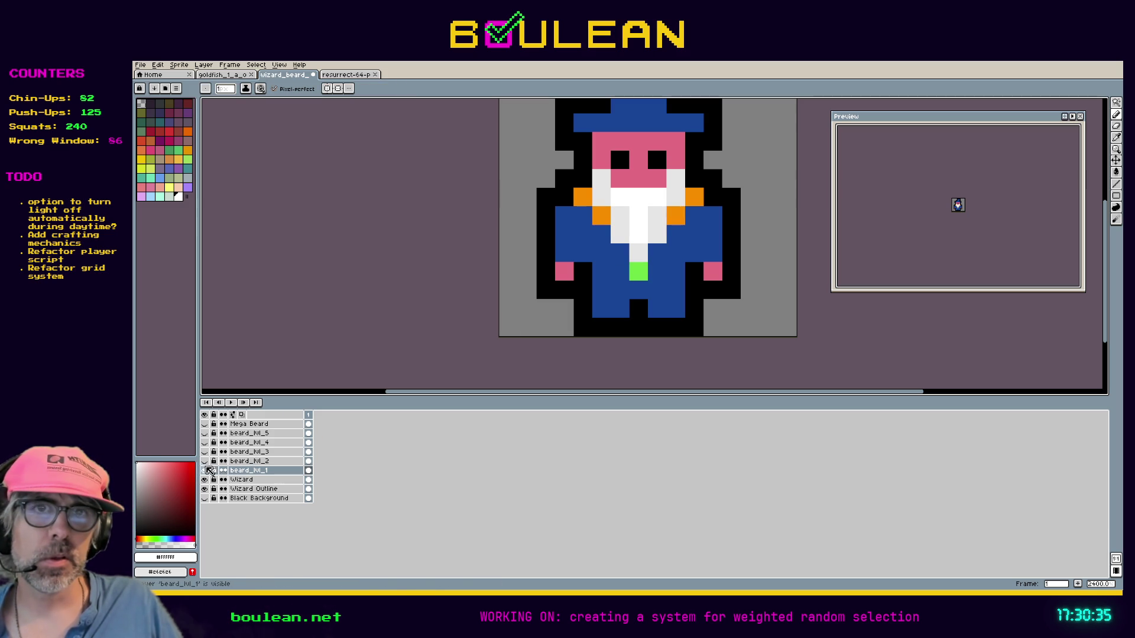
{"action": "left_click", "coordinate": [205, 470]}
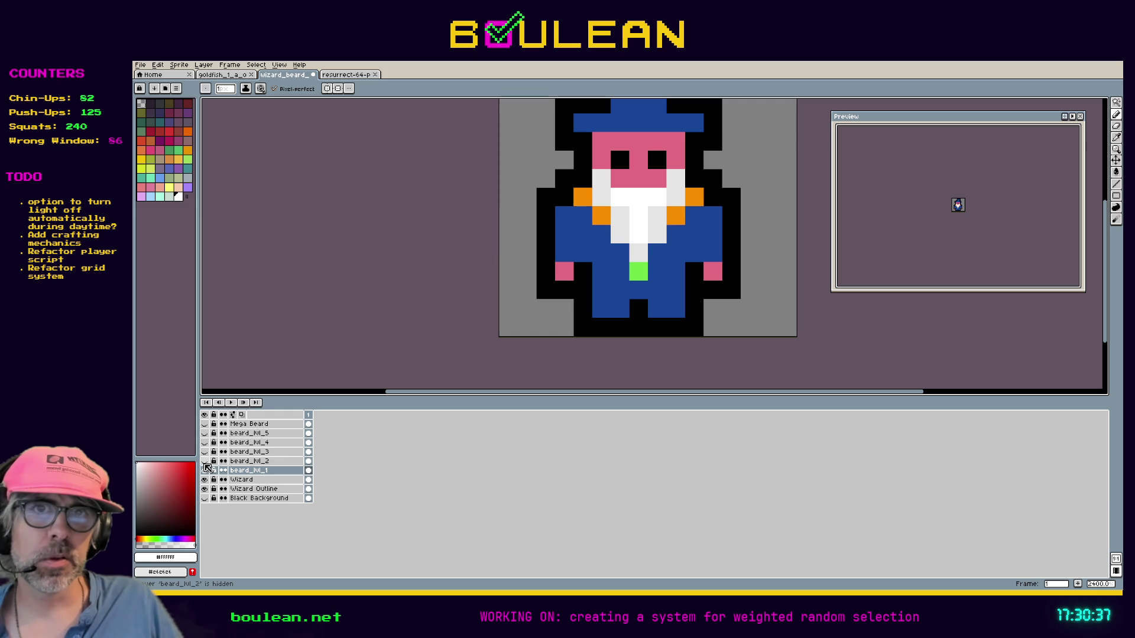
{"action": "left_click", "coordinate": [204, 461]}
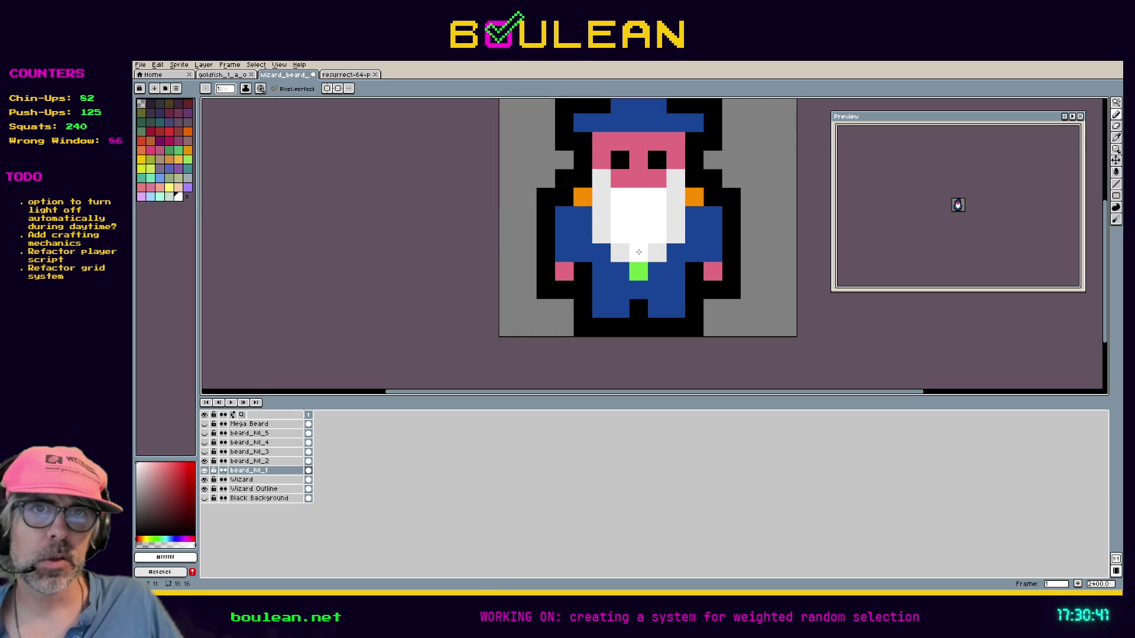
{"action": "left_click", "coordinate": [204, 462]}
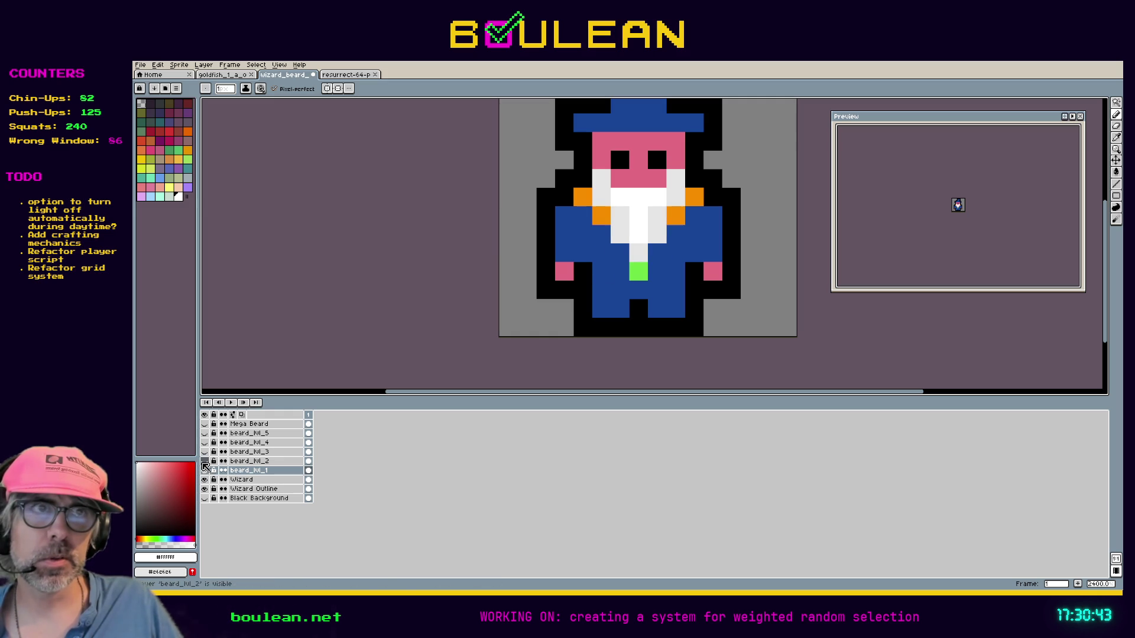
Step: Show beard_hl_2 and beard_hl_3, toning two and one white beard pixels to light grey
{"action": "left_click", "coordinate": [247, 461]}
{"action": "left_click", "coordinate": [204, 462]}
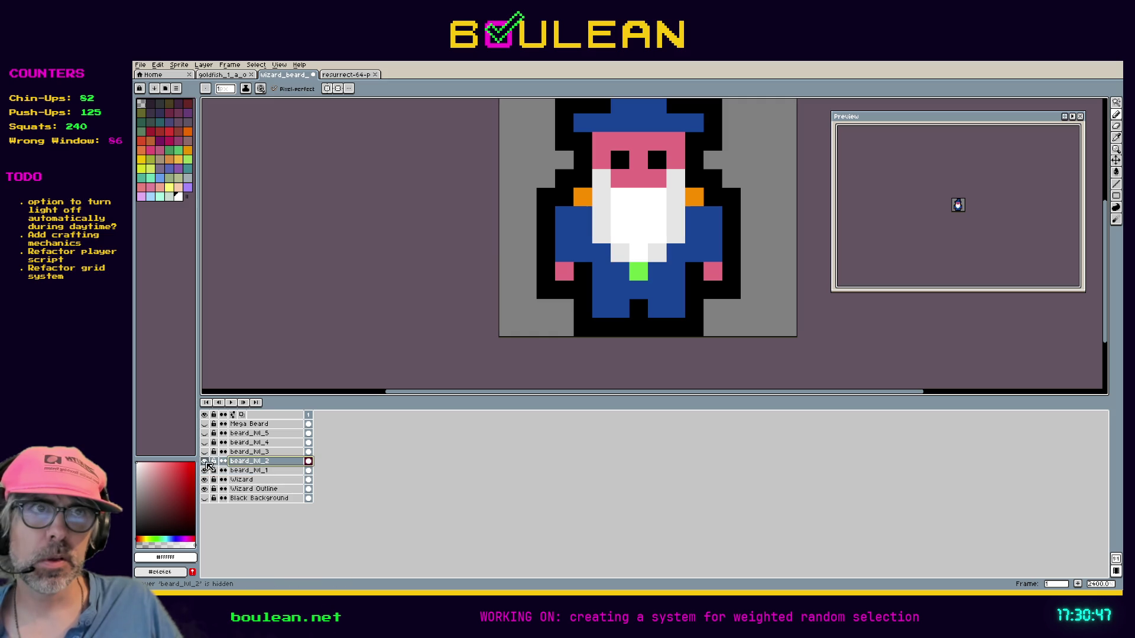
{"action": "right_click", "coordinate": [617, 260]}
{"action": "right_click", "coordinate": [639, 252]}
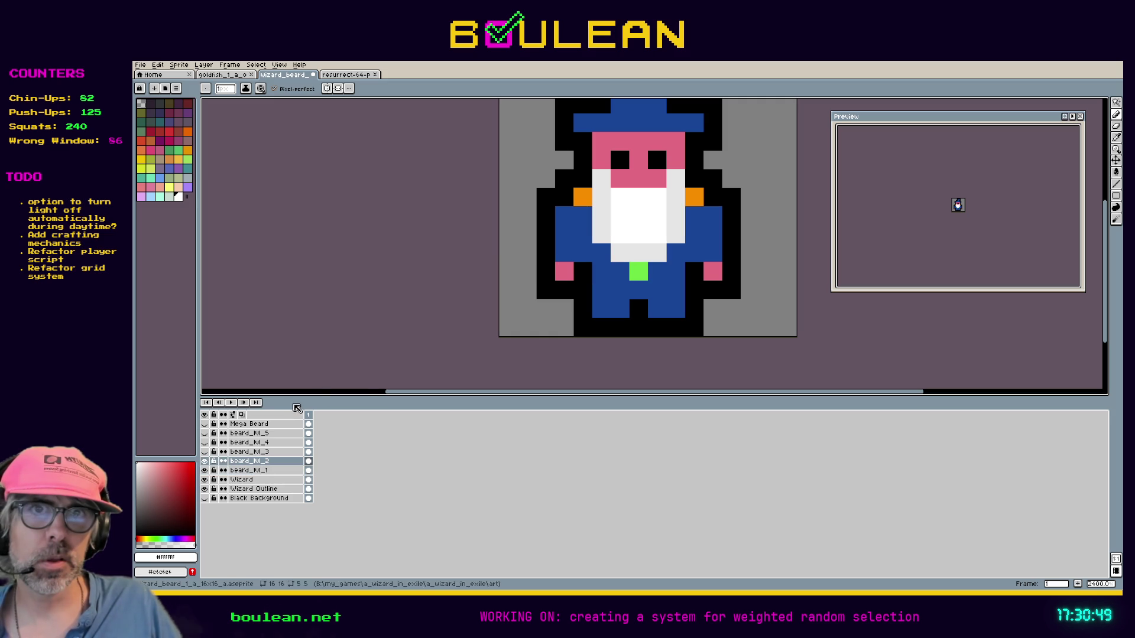
{"action": "left_click", "coordinate": [240, 452]}
{"action": "left_click", "coordinate": [204, 452]}
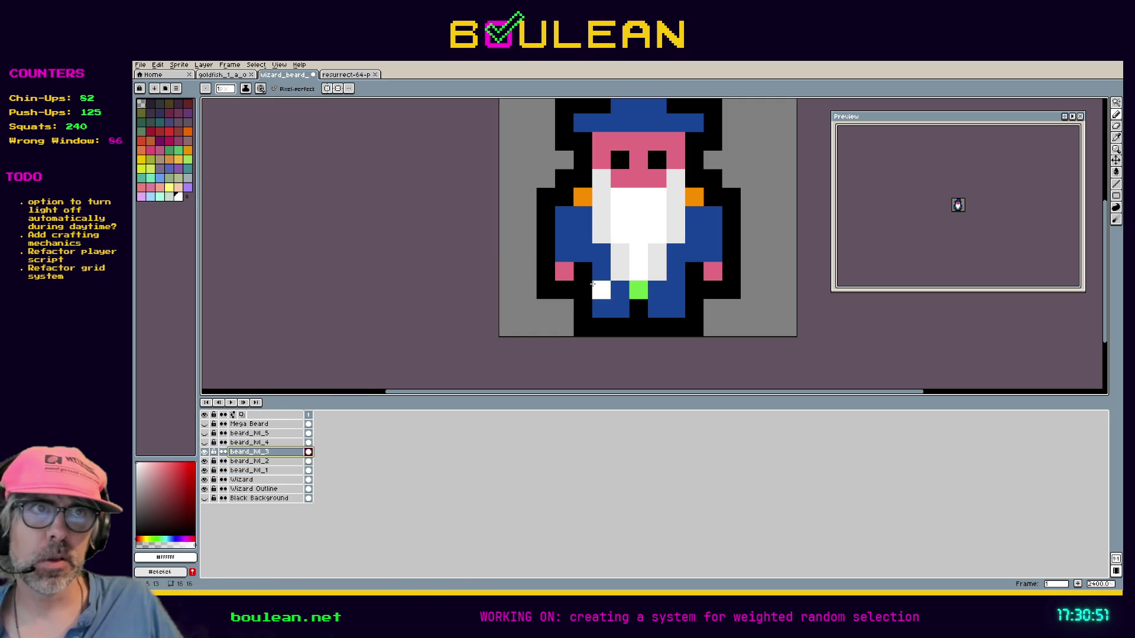
{"action": "right_click", "coordinate": [635, 271]}
Step: Show beard_hl_4 with one white pixel toned light grey, then show beard_hl_5
{"action": "left_click", "coordinate": [246, 443]}
{"action": "left_click", "coordinate": [204, 442]}
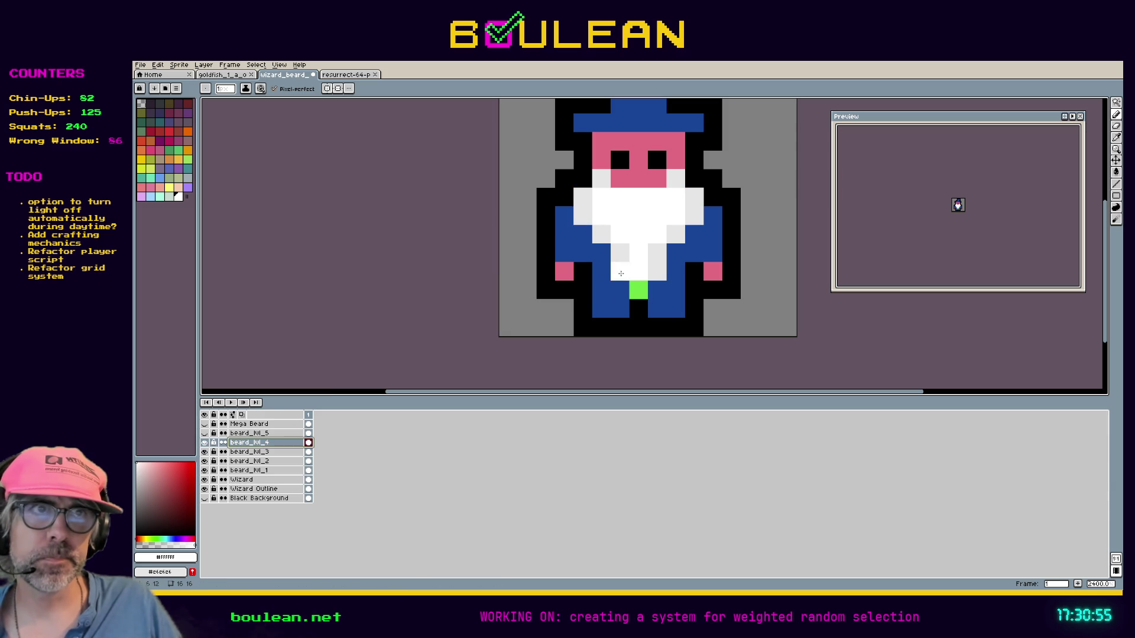
{"action": "right_click", "coordinate": [638, 272]}
{"action": "left_click", "coordinate": [249, 434]}
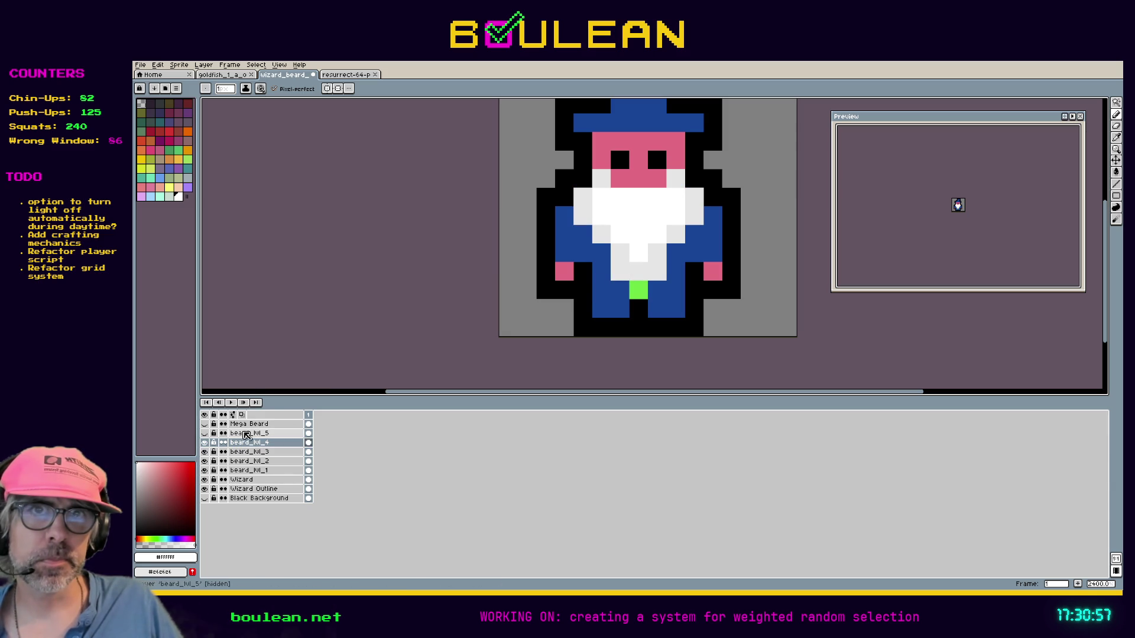
{"action": "left_click", "coordinate": [204, 434]}
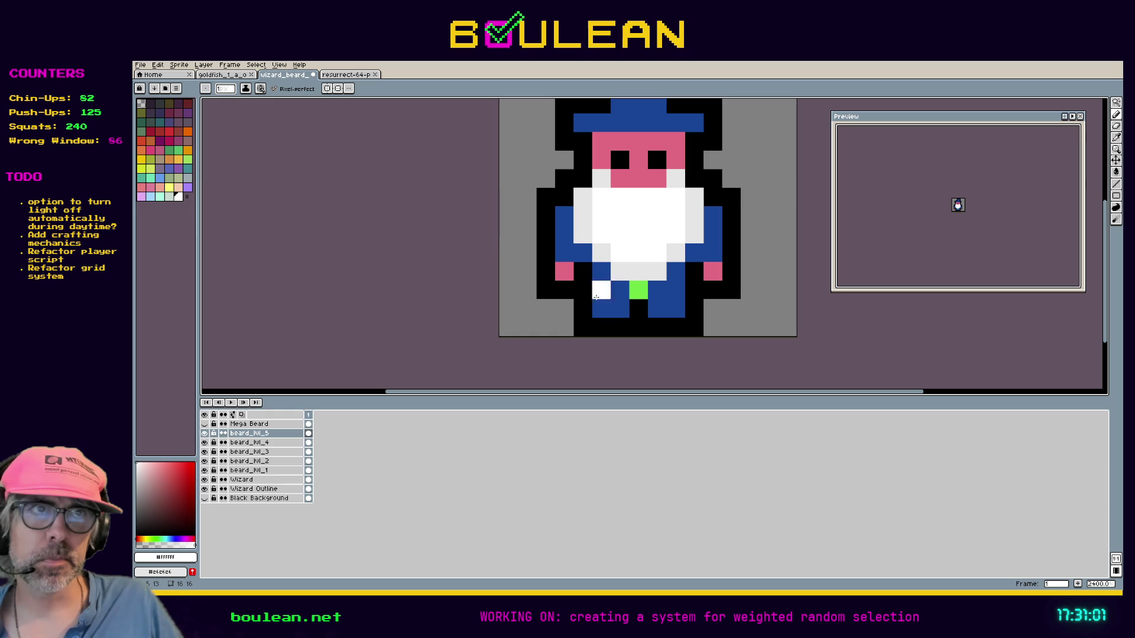
Step: Hide Mega Beard and beard_hl_5 down to beard_hl_1, flick the Wizard layer, then select beard_hl_1
{"action": "left_click", "coordinate": [204, 423]}
{"action": "left_click", "coordinate": [204, 424]}
{"action": "left_click", "coordinate": [204, 433]}
{"action": "left_click", "coordinate": [205, 433]}
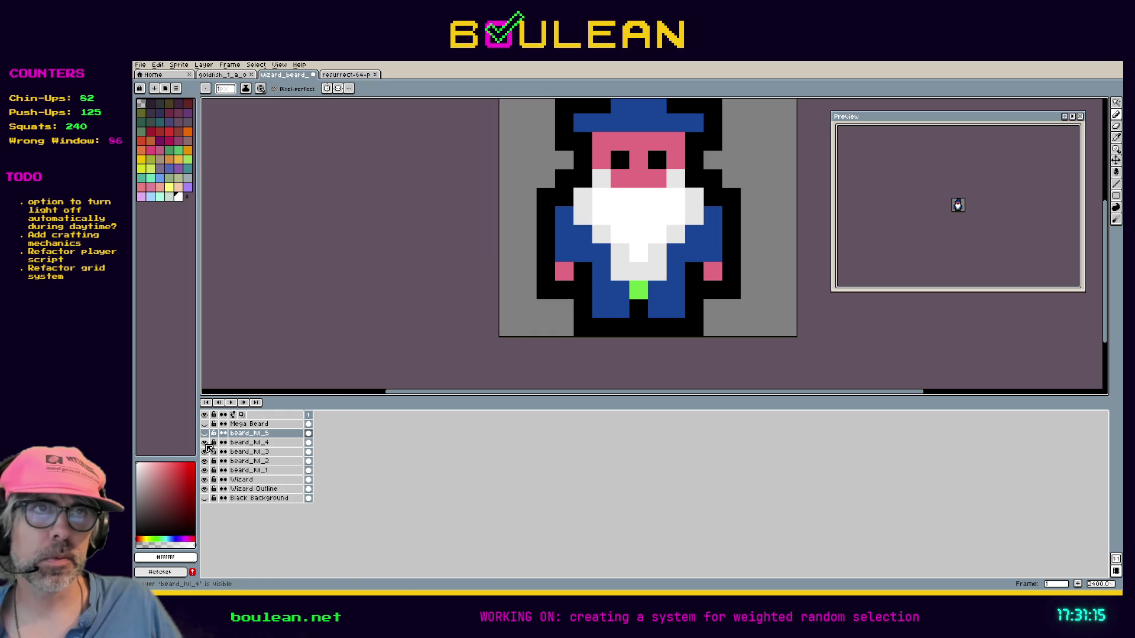
{"action": "left_click", "coordinate": [204, 442]}
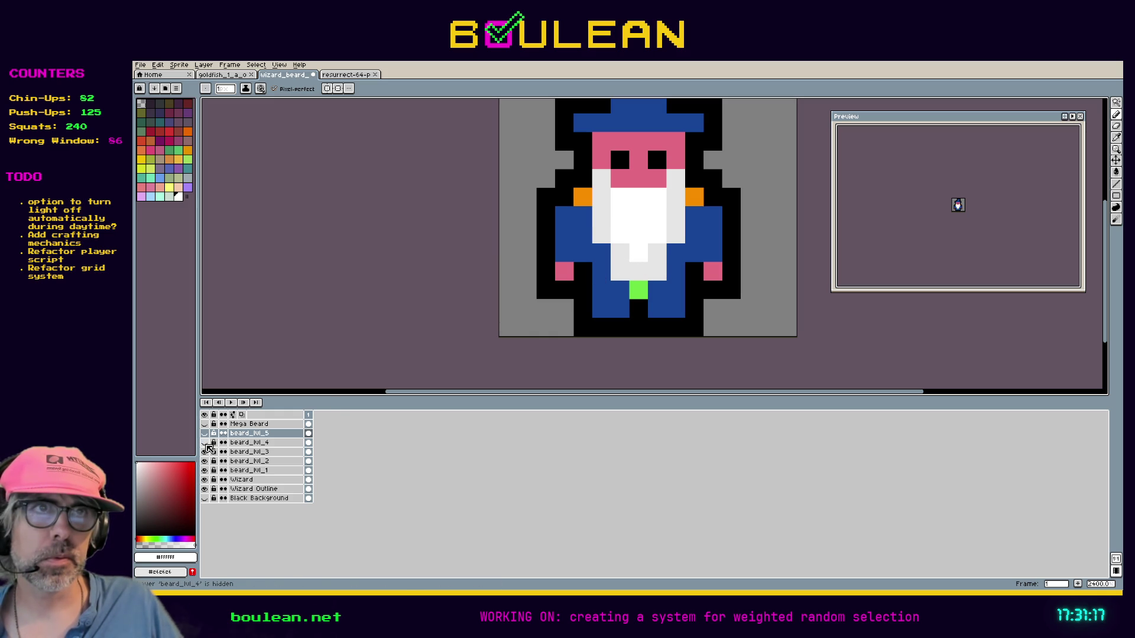
{"action": "left_click", "coordinate": [205, 452]}
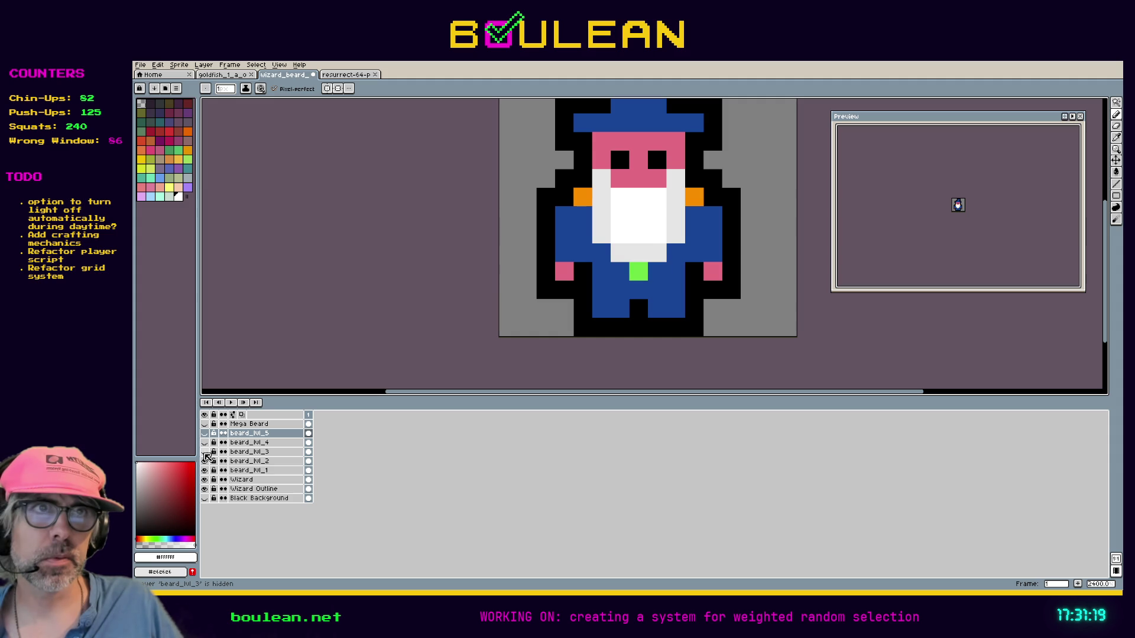
{"action": "left_click", "coordinate": [204, 461]}
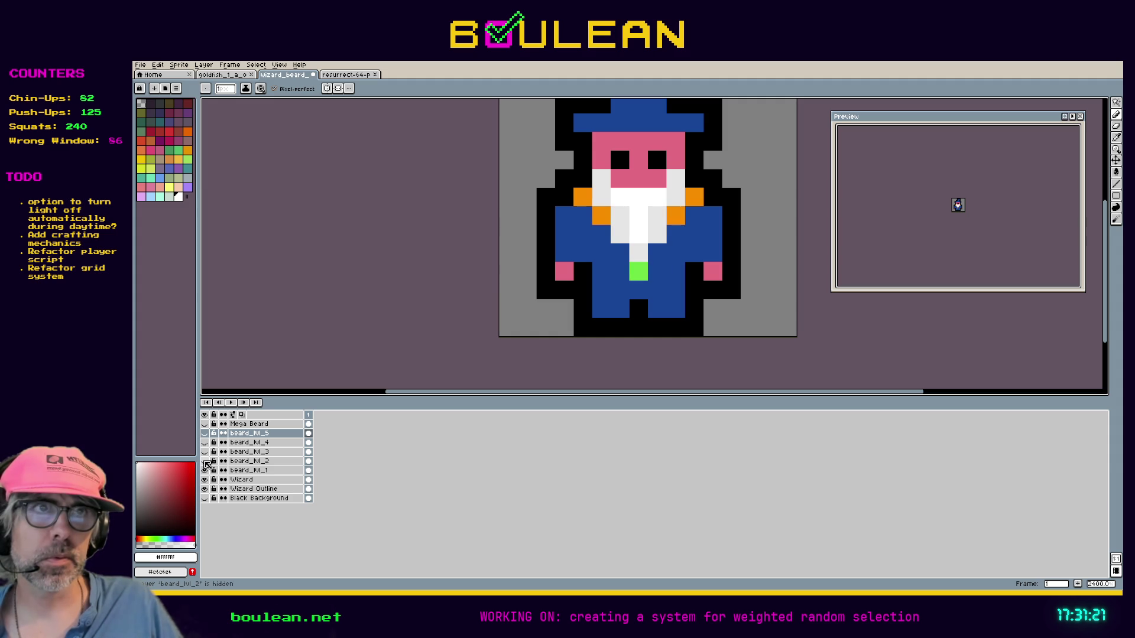
{"action": "left_click", "coordinate": [204, 471]}
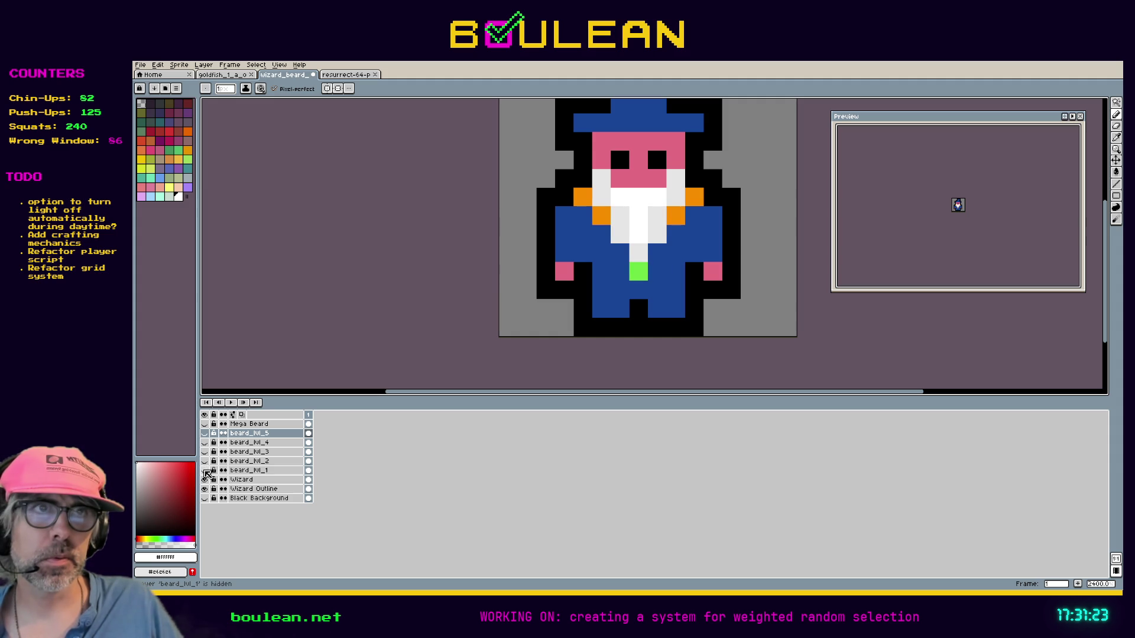
{"action": "left_click", "coordinate": [204, 480]}
{"action": "left_click", "coordinate": [205, 480]}
{"action": "left_click", "coordinate": [243, 471]}
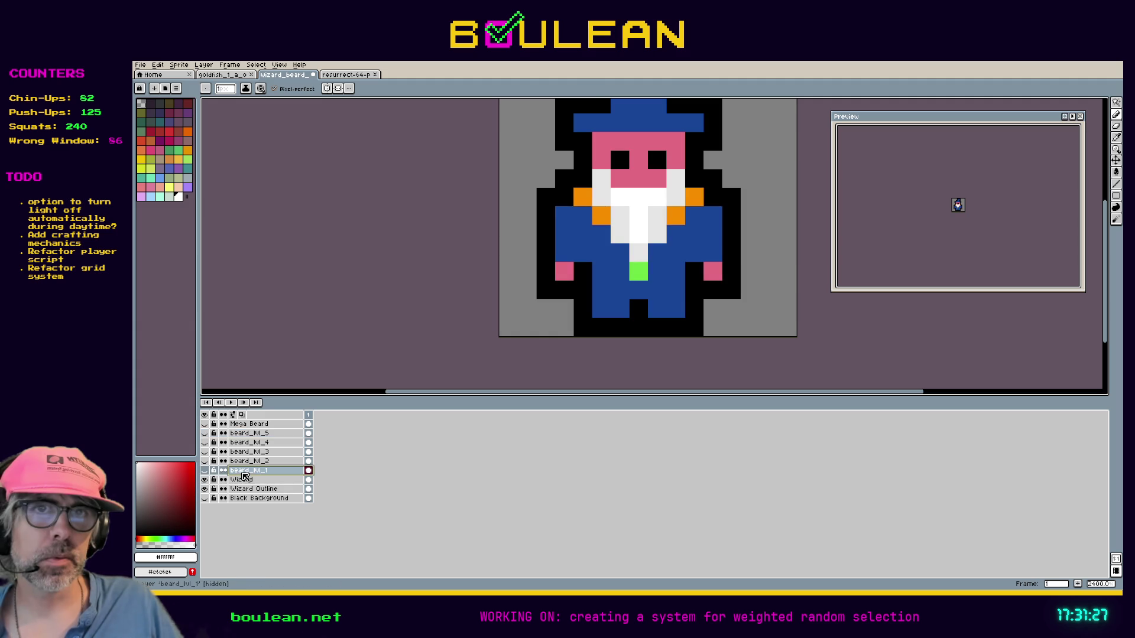
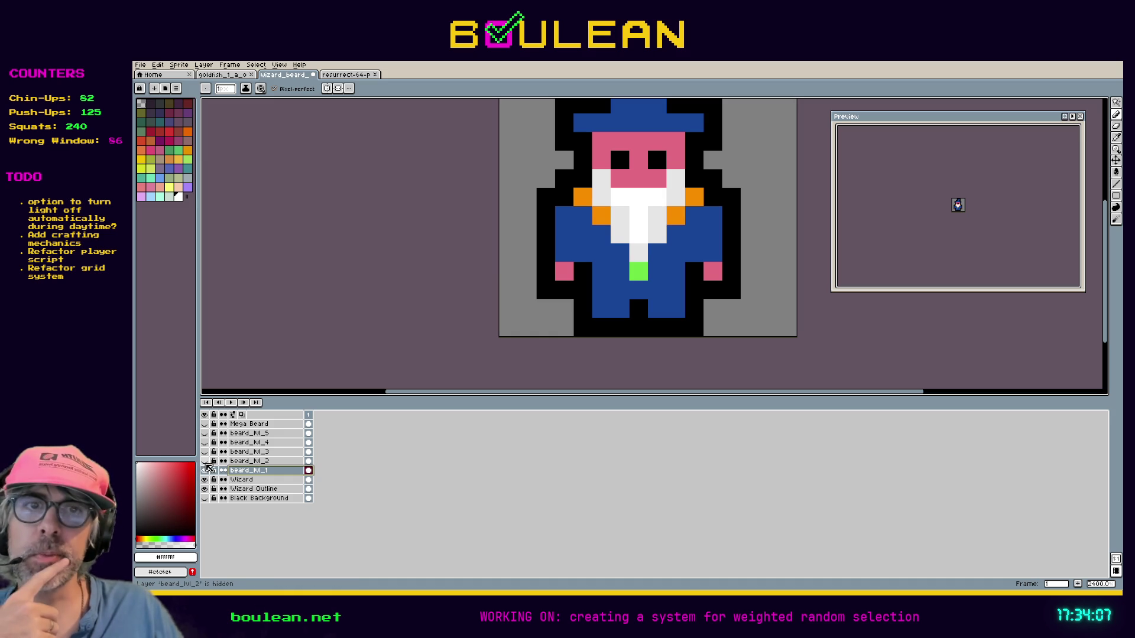
Step: Show beard_lvl_2 through beard_lvl_5 and Mega Beard, then select the Mega Beard layer
{"action": "left_click", "coordinate": [205, 461]}
{"action": "left_click", "coordinate": [204, 451]}
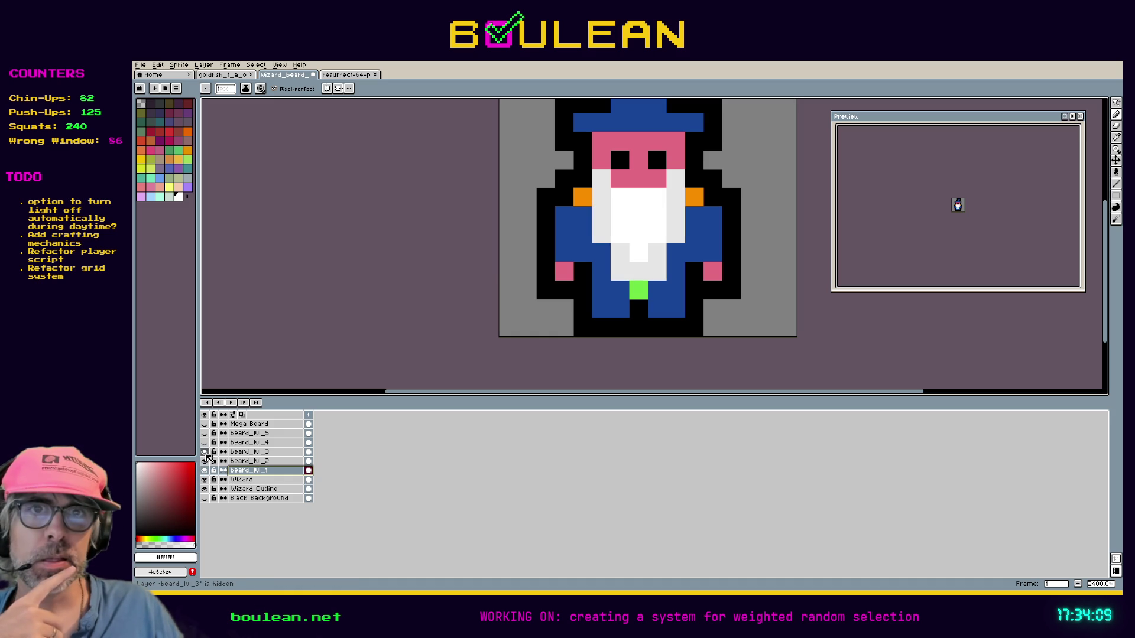
{"action": "left_click", "coordinate": [204, 442]}
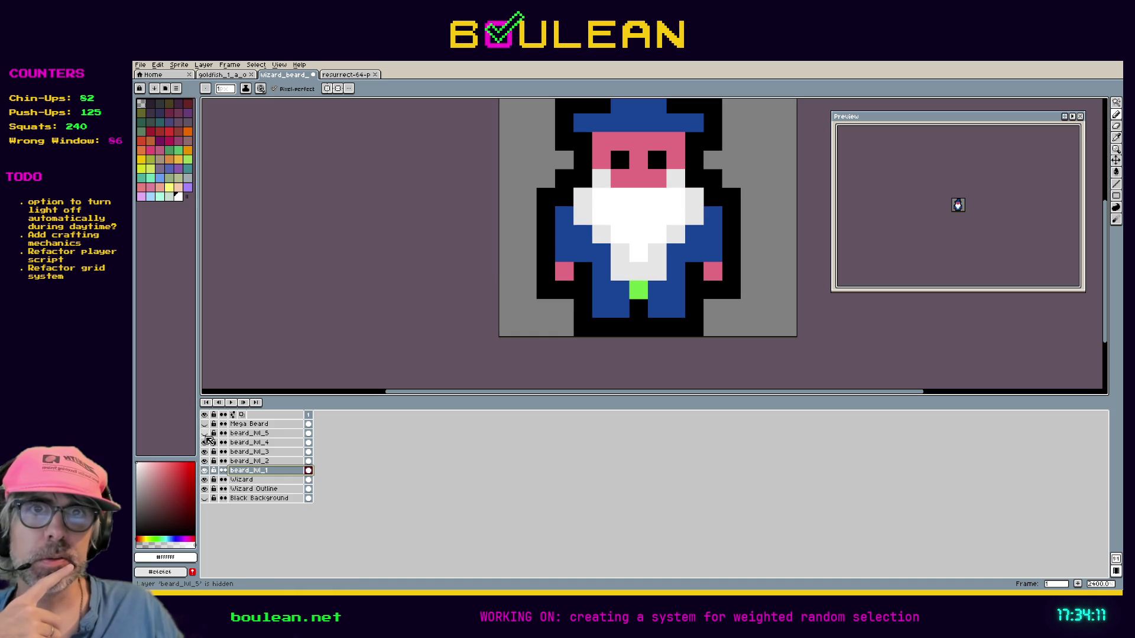
{"action": "left_click", "coordinate": [205, 434]}
{"action": "left_click", "coordinate": [205, 424]}
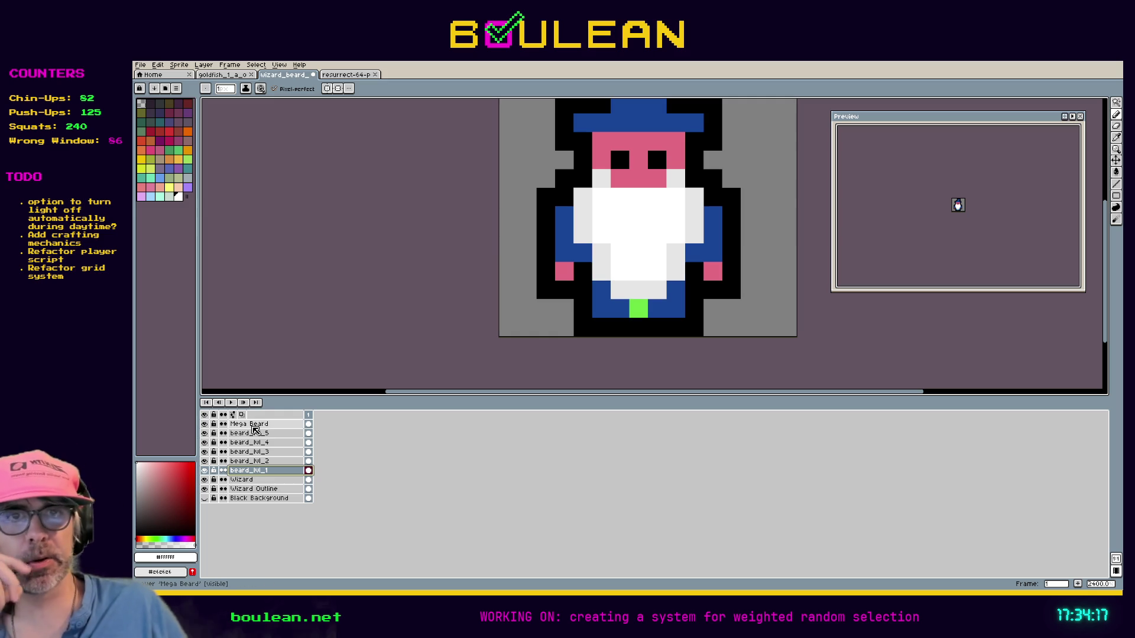
{"action": "left_click", "coordinate": [253, 425]}
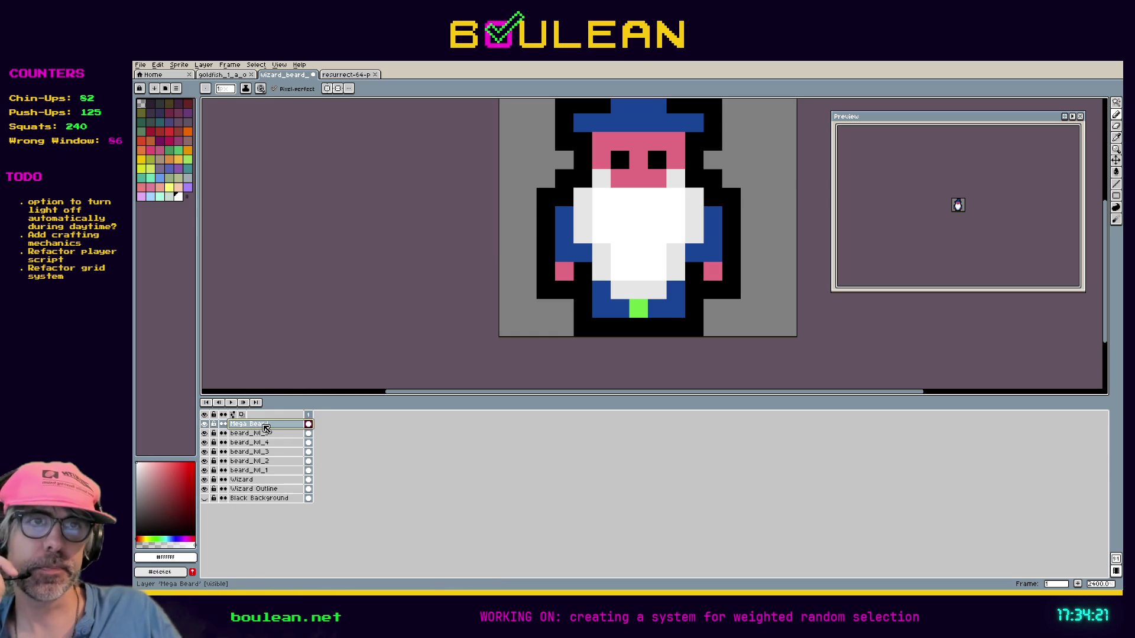
Step: Duplicate the Mega Beard layer, keeping the default name Mega Beard Copy
{"action": "right_click", "coordinate": [263, 425]}
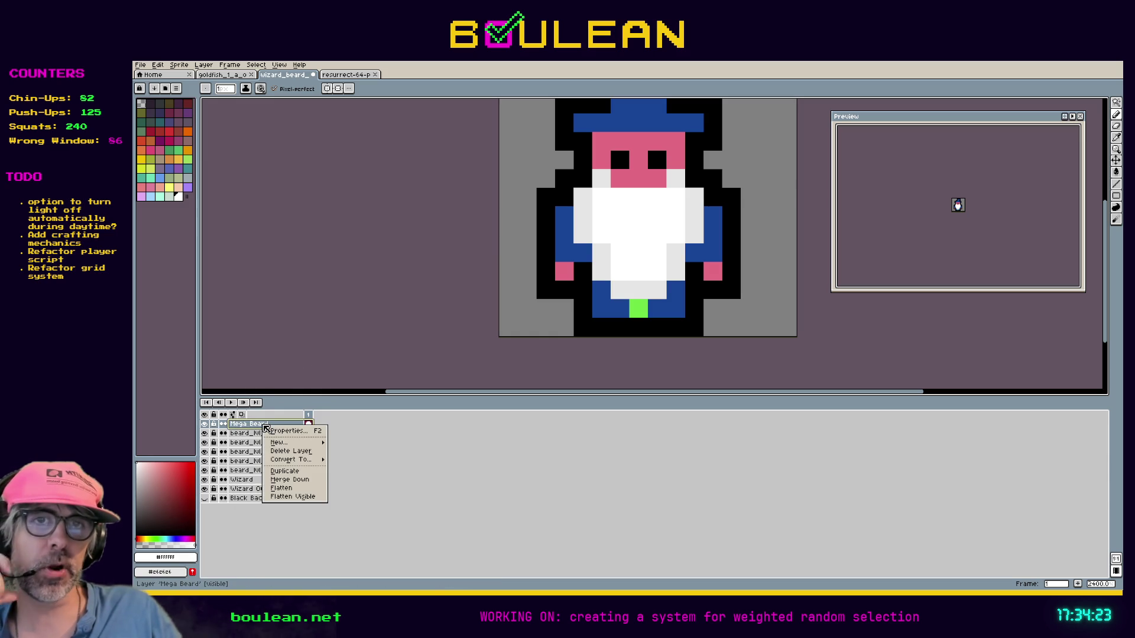
{"action": "mouse_move", "coordinate": [292, 460]}
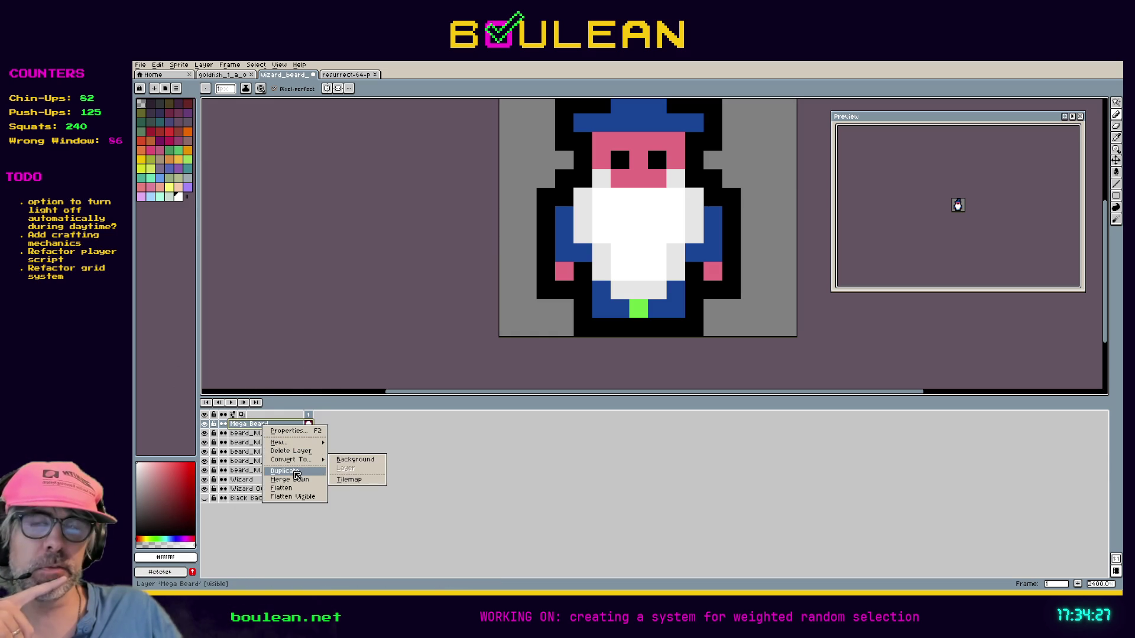
{"action": "left_click", "coordinate": [297, 475]}
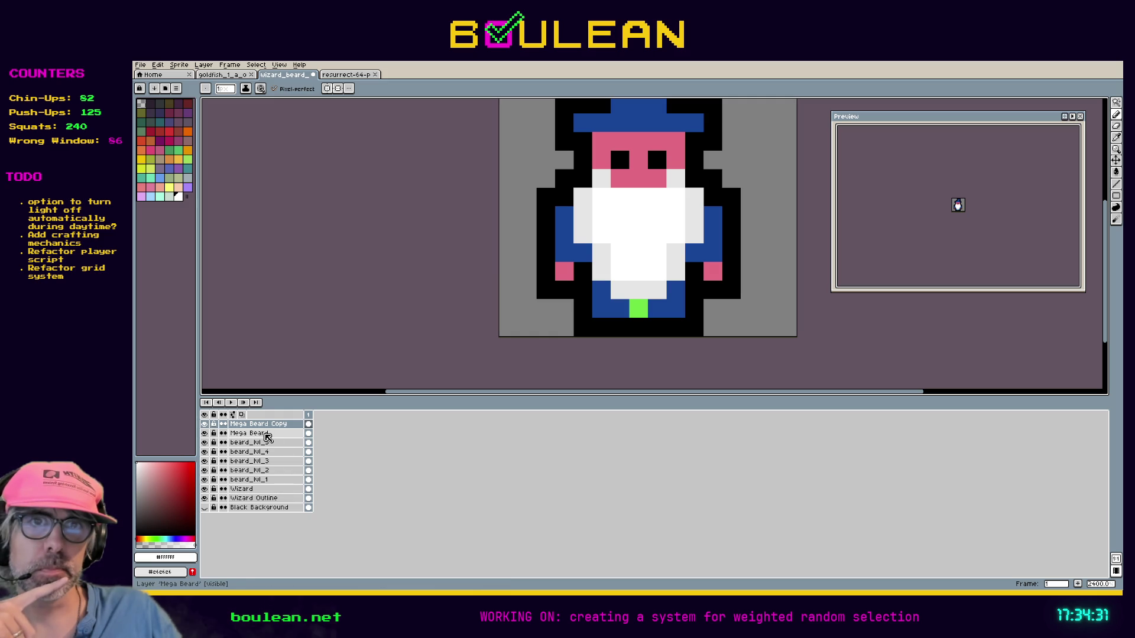
{"action": "double_click", "coordinate": [286, 425]}
{"action": "key", "text": "Return"}
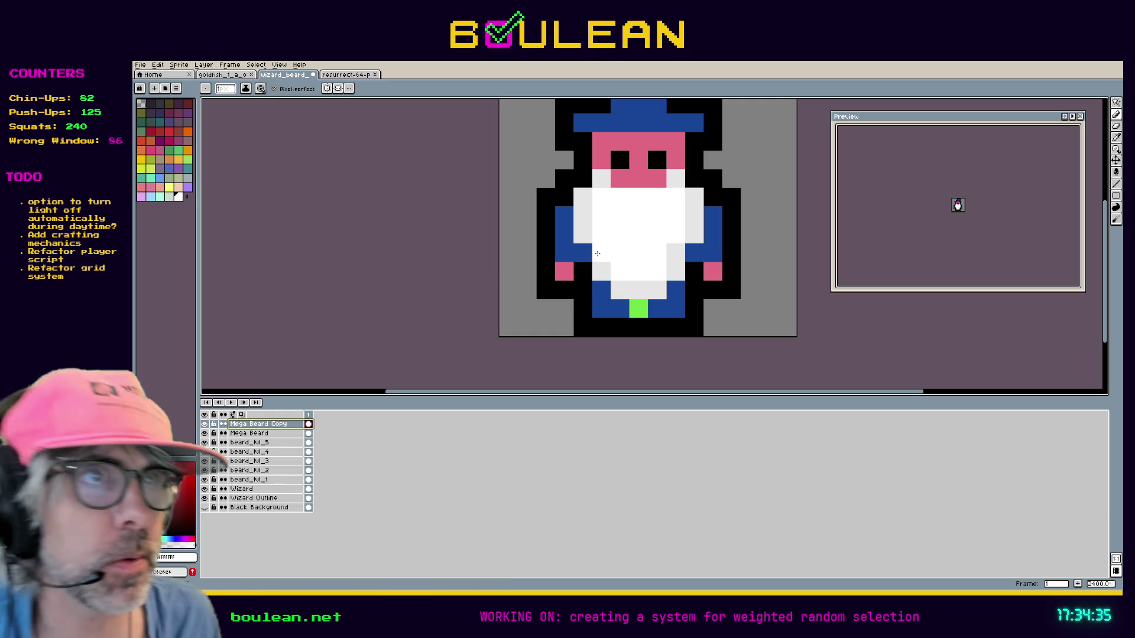
Step: Paint two lower-left beard pixels light grey and white, toggling the copy's visibility to compare
{"action": "left_click", "coordinate": [597, 255]}
{"action": "left_click", "coordinate": [582, 253]}
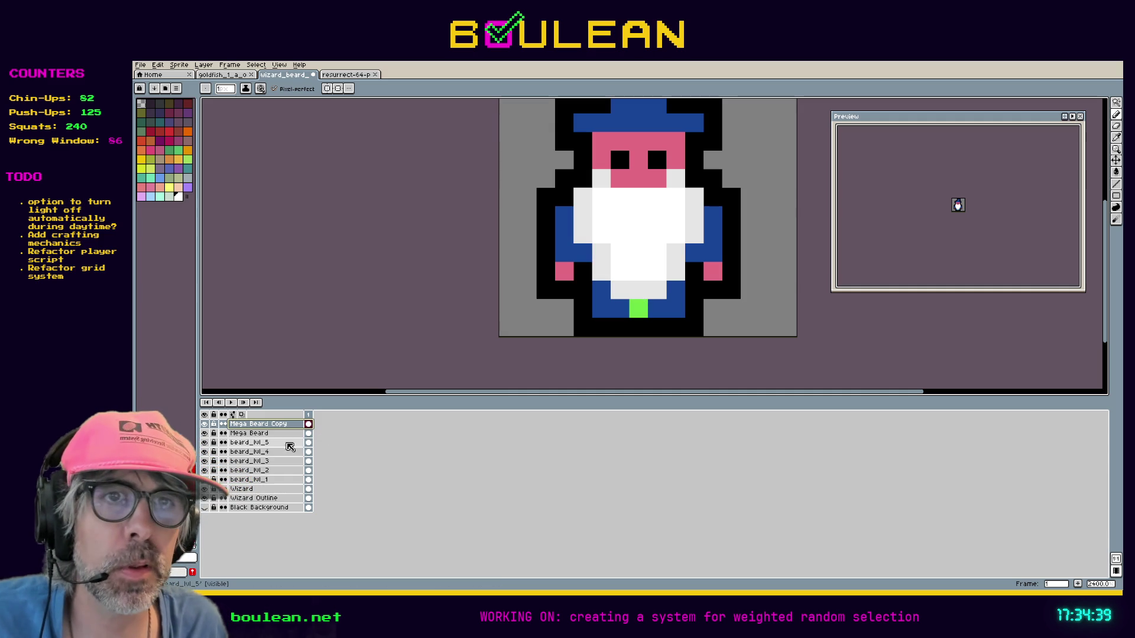
{"action": "left_click", "coordinate": [272, 433]}
{"action": "left_click", "coordinate": [203, 425]}
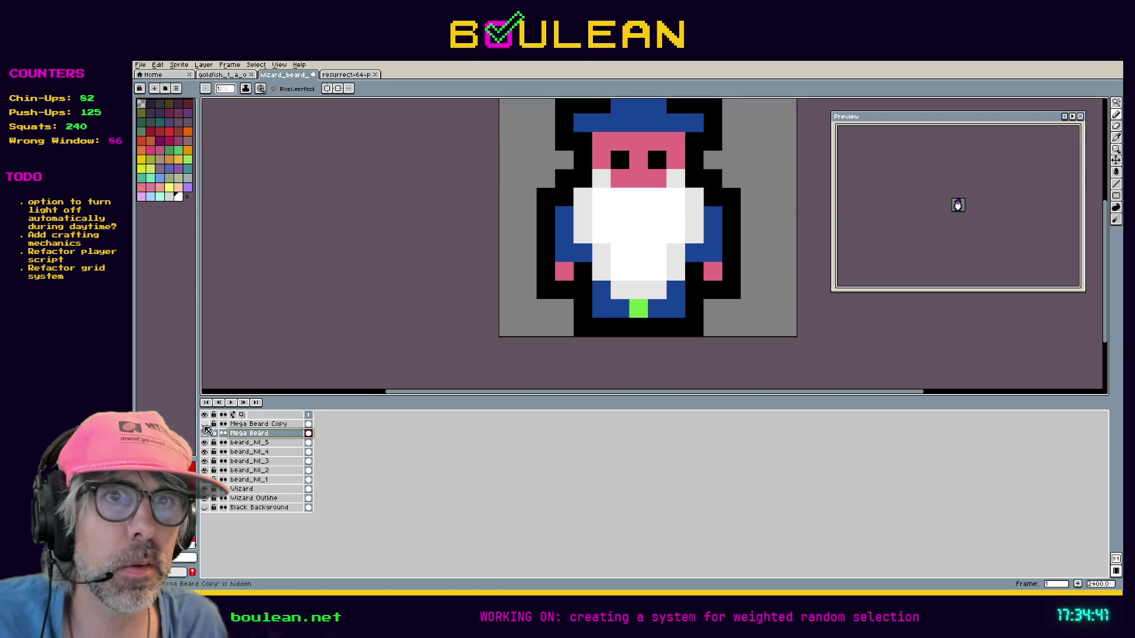
{"action": "left_click", "coordinate": [204, 424]}
{"action": "left_click", "coordinate": [258, 424]}
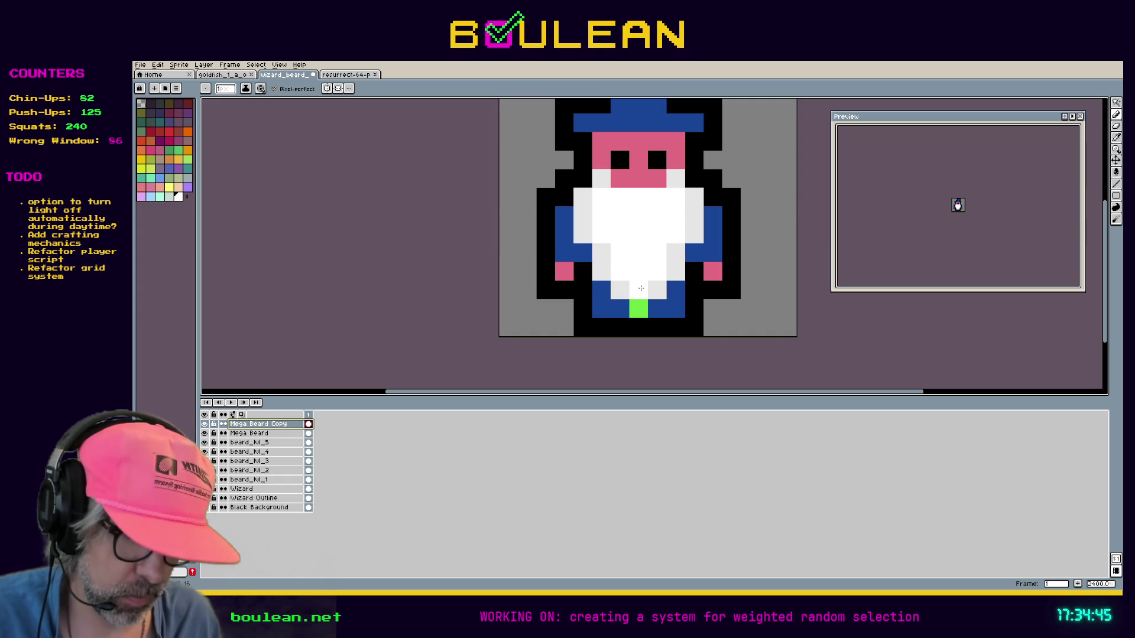
Step: Sample the beard's white and paint the lower-left beard pixels white
{"action": "left_click_drag", "start_coordinate": [641, 288], "coordinate": [635, 308]}
{"action": "key", "text": "ctrl+z"}
{"action": "key", "text": "i"}
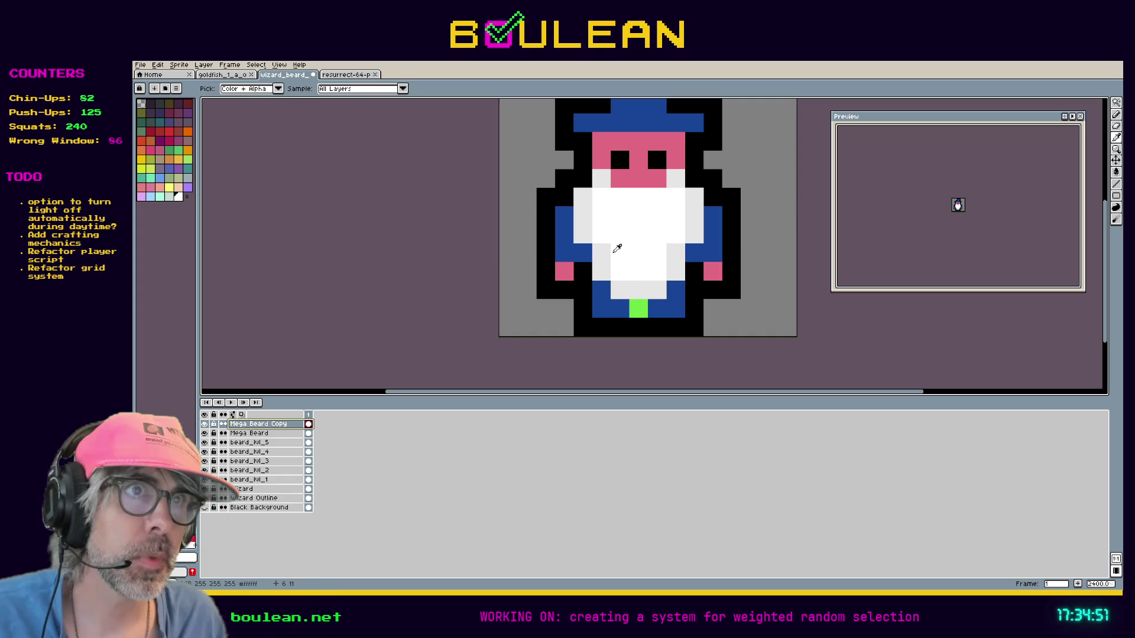
{"action": "left_click", "coordinate": [606, 246]}
{"action": "key", "text": "b"}
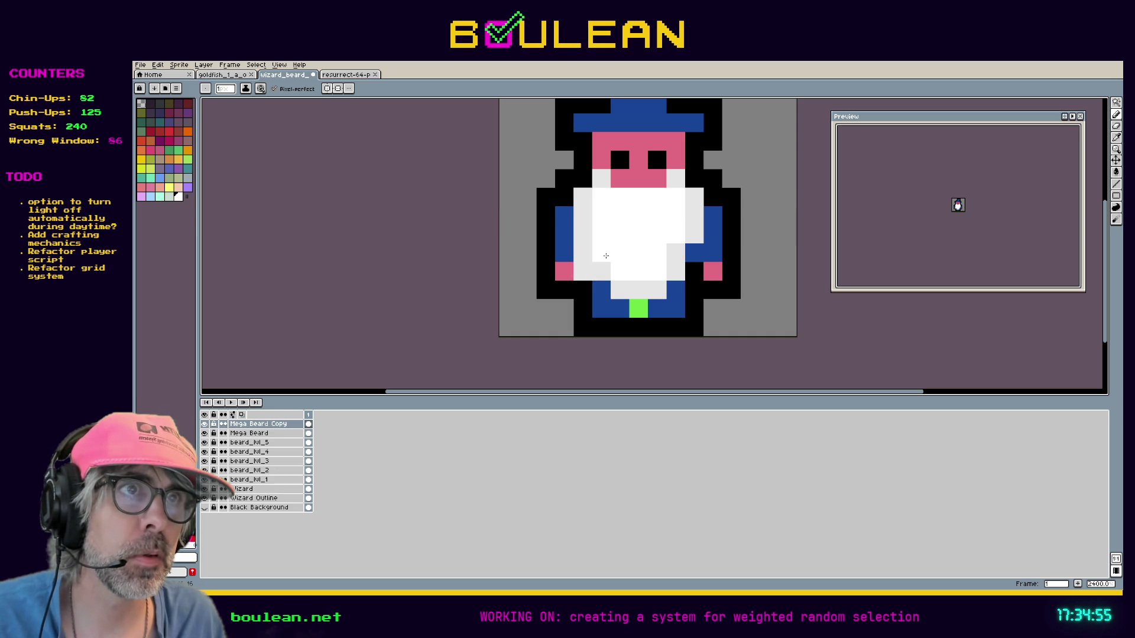
{"action": "left_click_drag", "start_coordinate": [605, 269], "coordinate": [603, 283]}
Step: Fill the beard's right side white with light grey shading along its right edge
{"action": "right_click", "coordinate": [602, 288]}
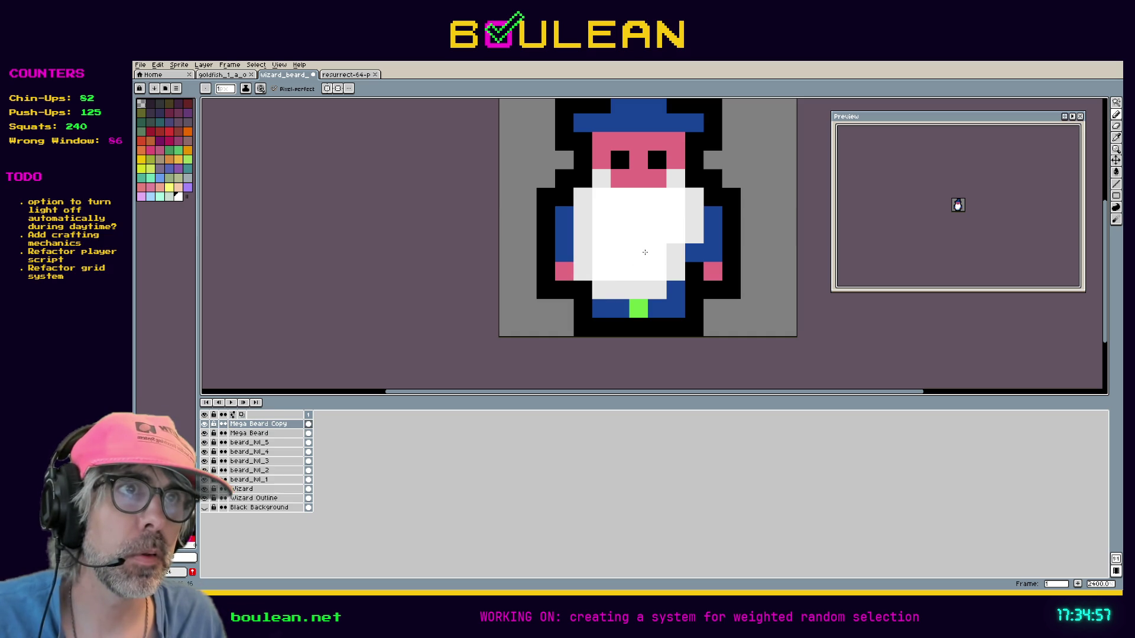
{"action": "left_click", "coordinate": [679, 252]}
{"action": "right_click", "coordinate": [695, 252]}
{"action": "right_click", "coordinate": [694, 272]}
{"action": "left_click", "coordinate": [676, 253]}
{"action": "left_click", "coordinate": [678, 272]}
{"action": "right_click", "coordinate": [676, 290]}
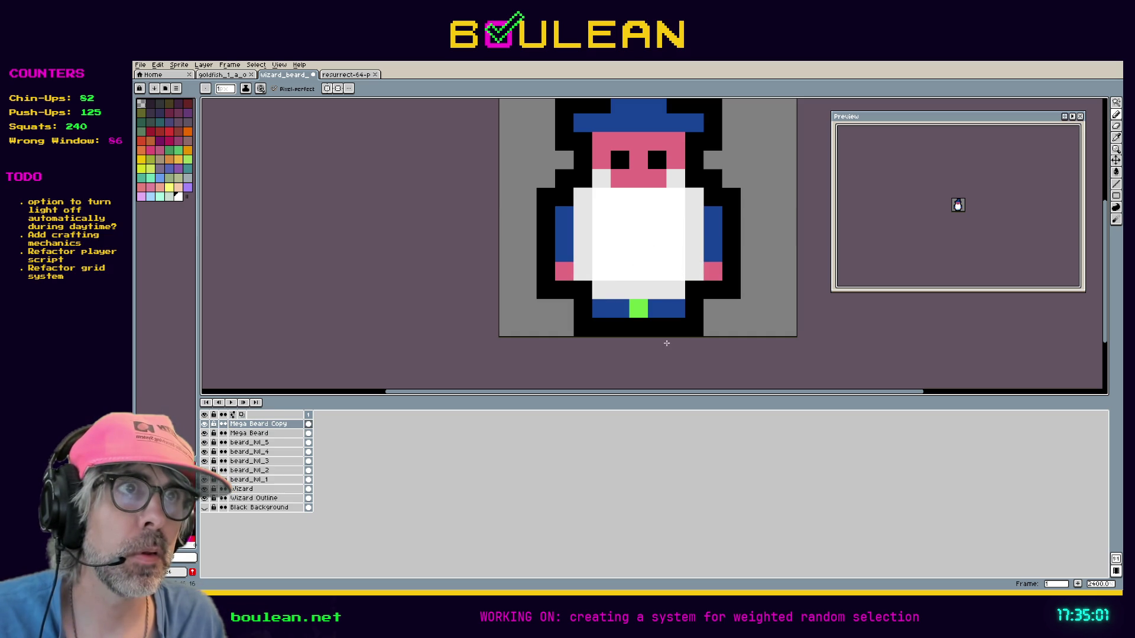
Step: Rework the beard's bottom pixels, undoing the stray white pixels and green stroke
{"action": "left_click", "coordinate": [619, 303]}
{"action": "key", "text": "ctrl+z"}
{"action": "left_click", "coordinate": [623, 292]}
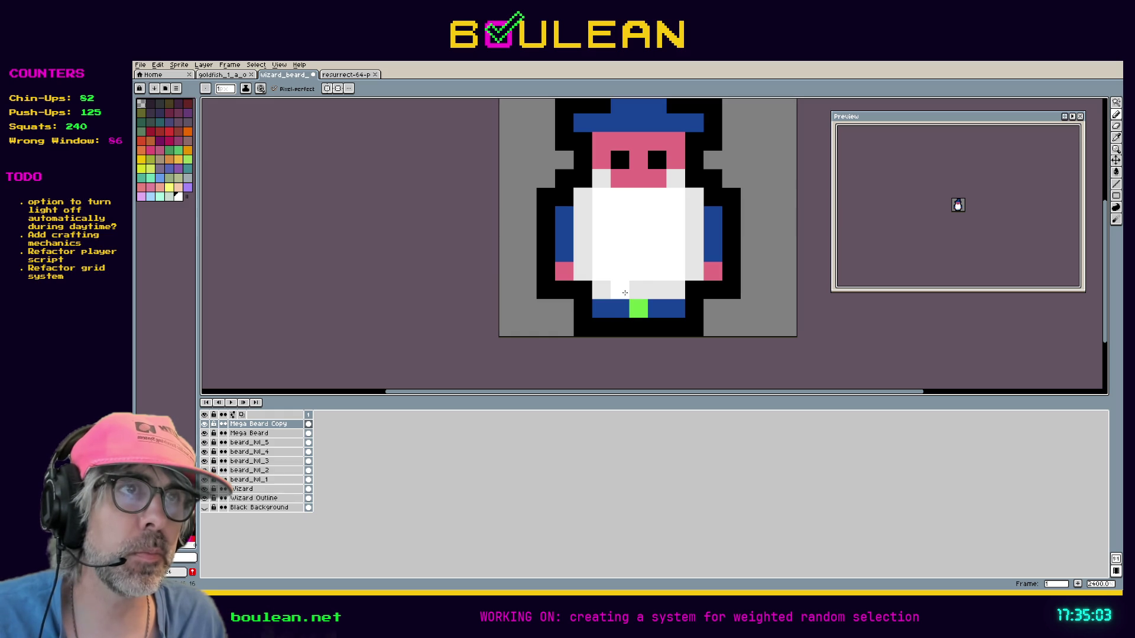
{"action": "key", "text": "ctrl+z"}
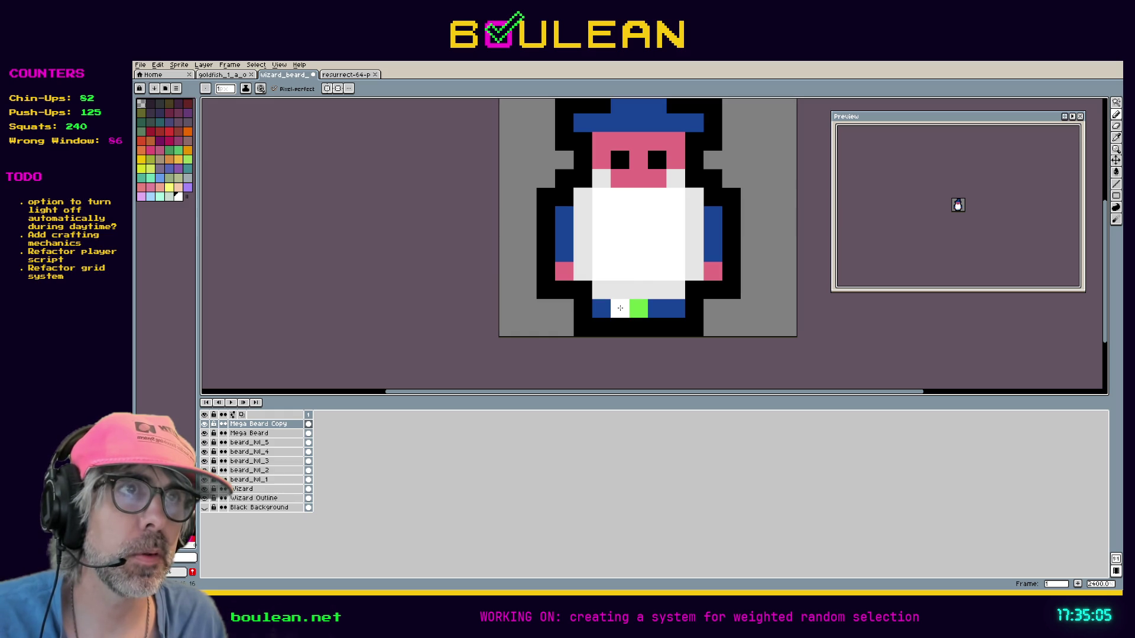
{"action": "right_click", "coordinate": [620, 308]}
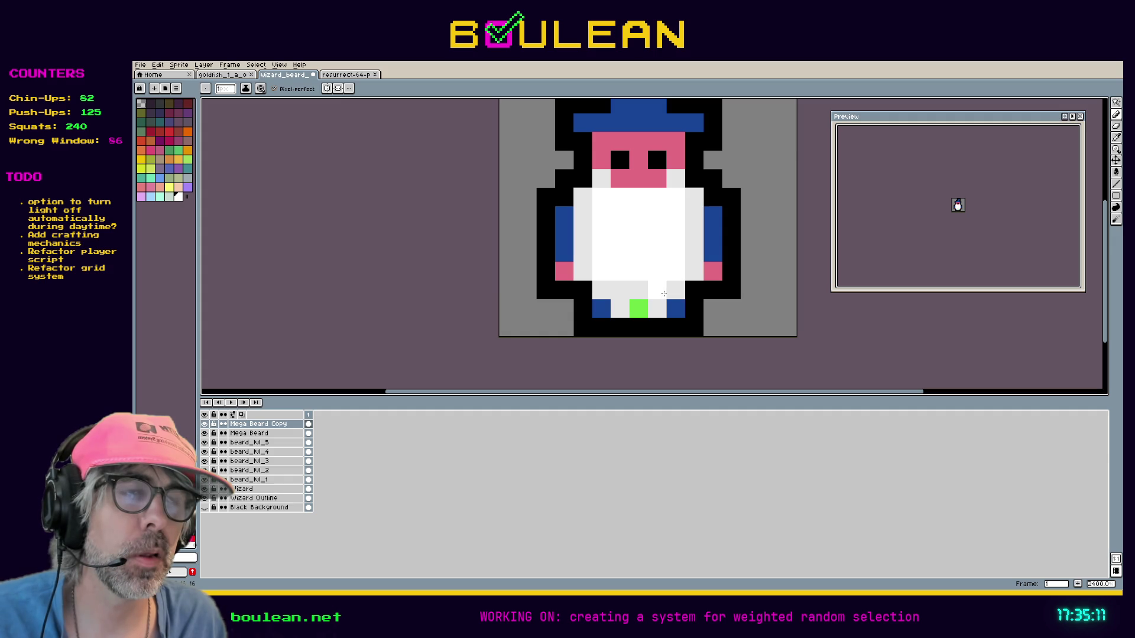
{"action": "left_click_drag", "start_coordinate": [645, 308], "coordinate": [644, 328]}
{"action": "left_click", "coordinate": [646, 298]}
{"action": "key", "text": "ctrl+z"}
{"action": "key", "text": "ctrl+z"}
{"action": "key", "text": "ctrl+z"}
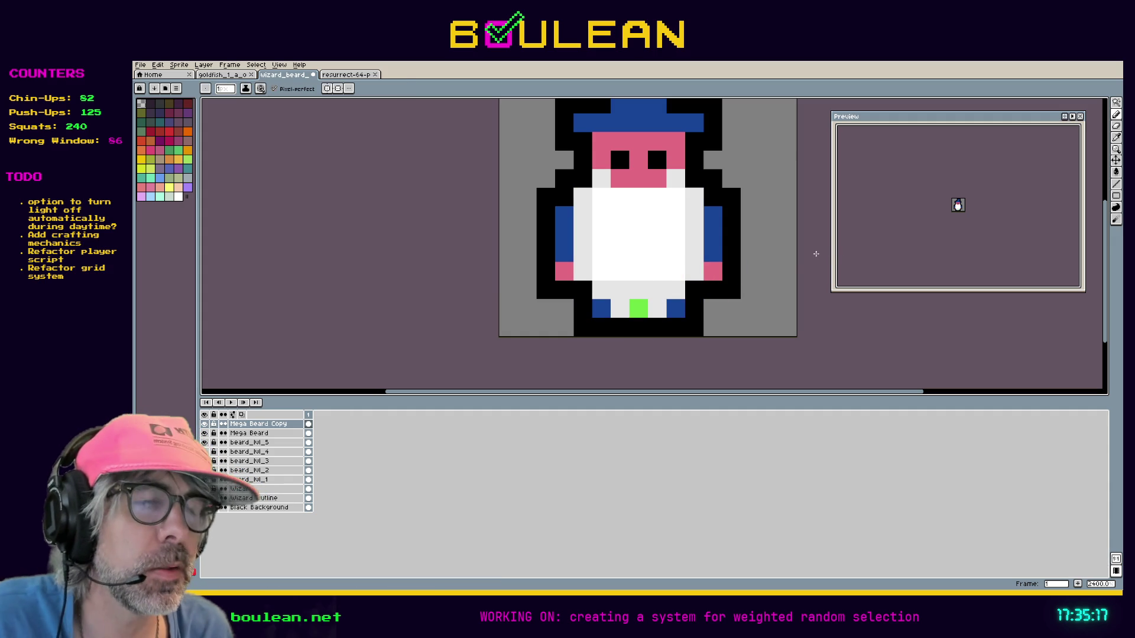
{"action": "key", "text": "ctrl+z"}
{"action": "key", "text": "ctrl+z"}
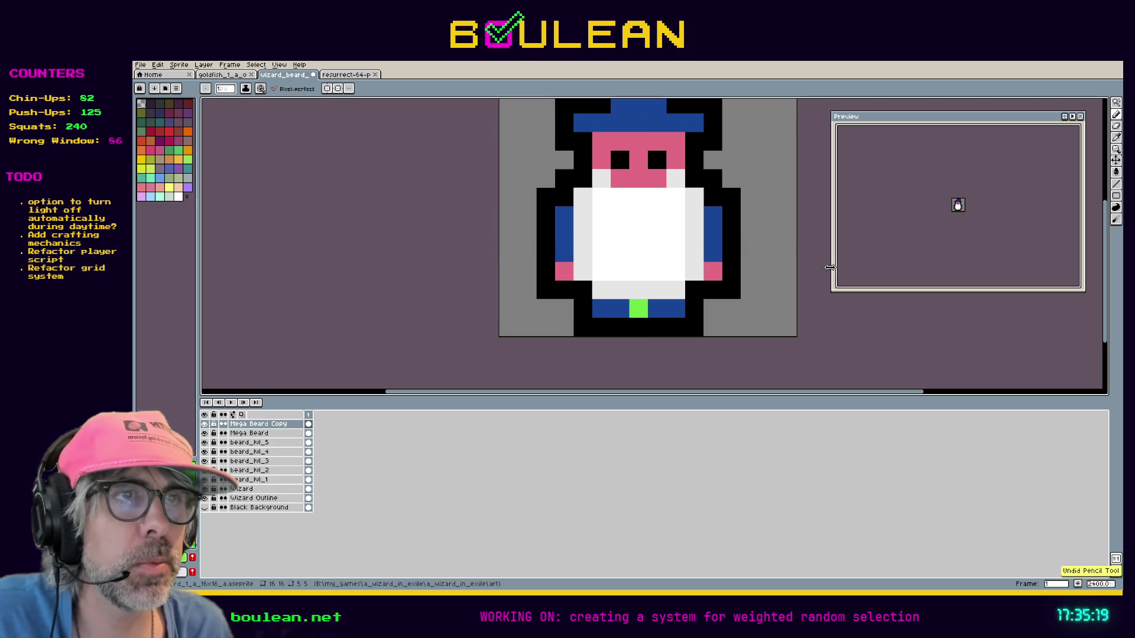
Step: Undo the last several beard pixel edits
{"action": "key", "text": "v"}
{"action": "key", "text": "ctrl+z"}
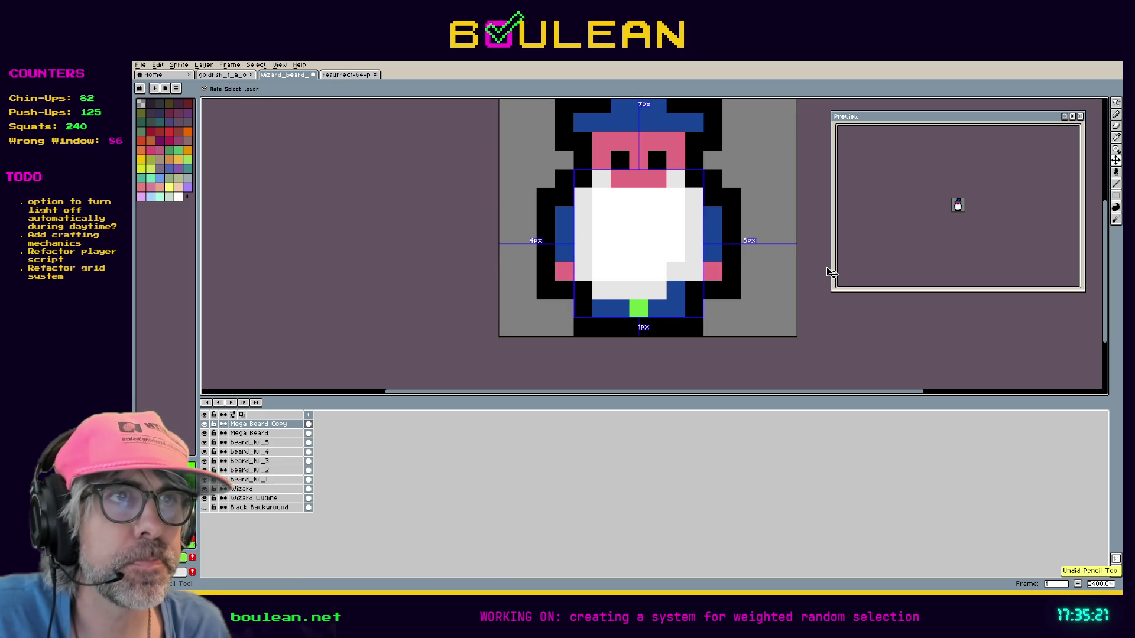
{"action": "key", "text": "ctrl+z"}
{"action": "key", "text": "ctrl+z"}
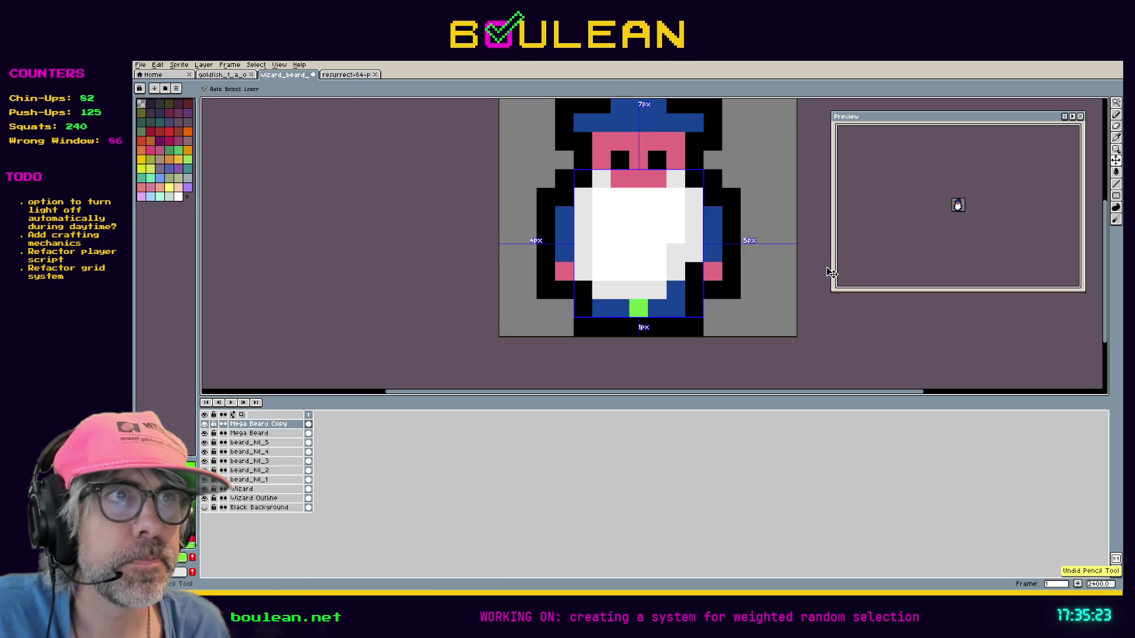
{"action": "key", "text": "ctrl+z"}
{"action": "key", "text": "ctrl+z"}
{"action": "key", "text": "ctrl+z"}
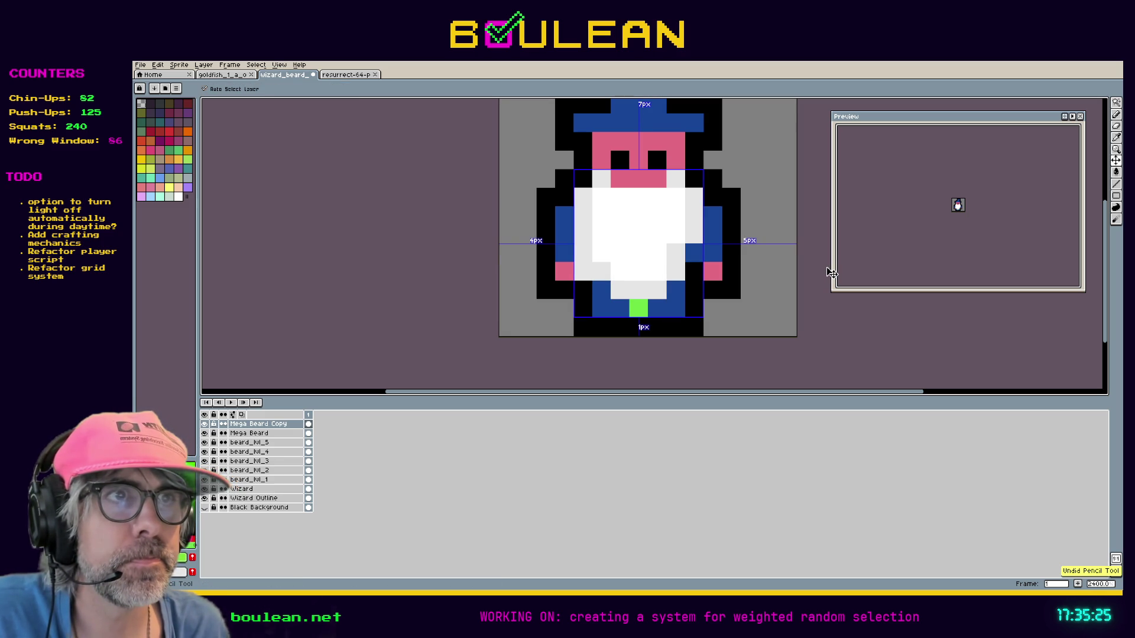
{"action": "key", "text": "ctrl+z"}
{"action": "key", "text": "ctrl+z"}
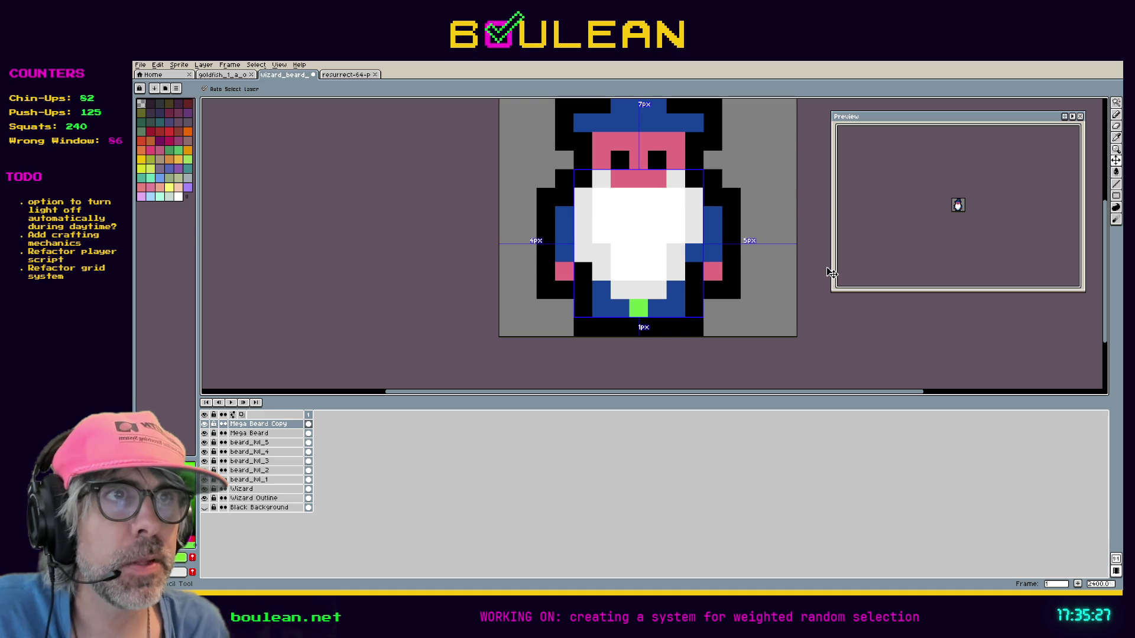
{"action": "key", "text": "ctrl+z"}
Step: Pick white from the beard and repaint a light-grey mid-beard pixel white
{"action": "key", "text": "b"}
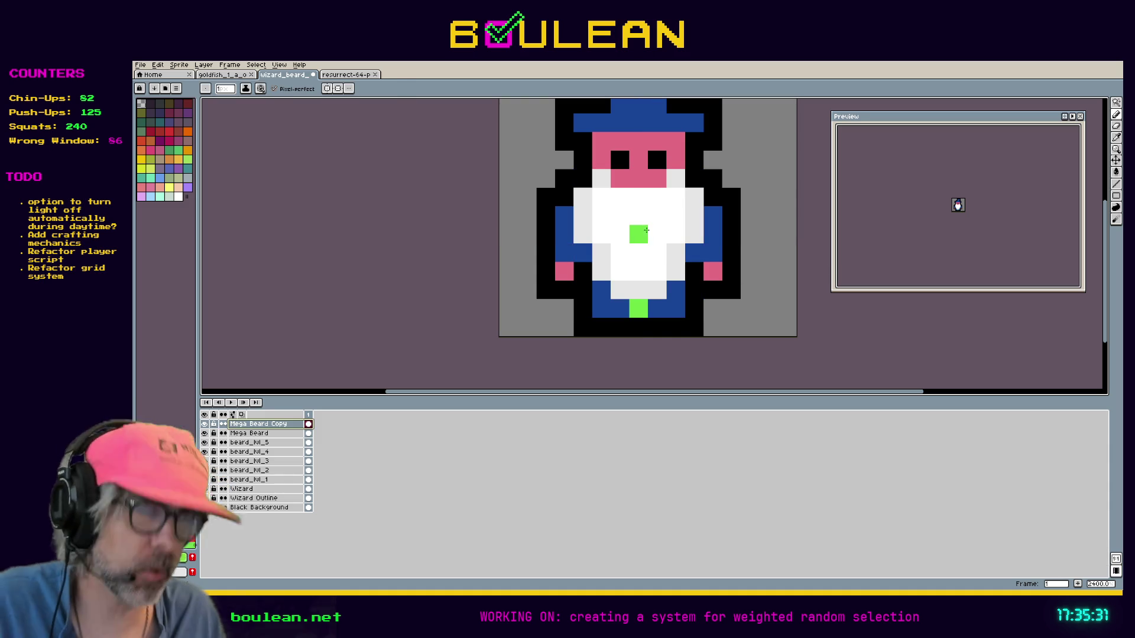
{"action": "key", "text": "i"}
{"action": "left_click", "coordinate": [659, 233]}
{"action": "key", "text": "b"}
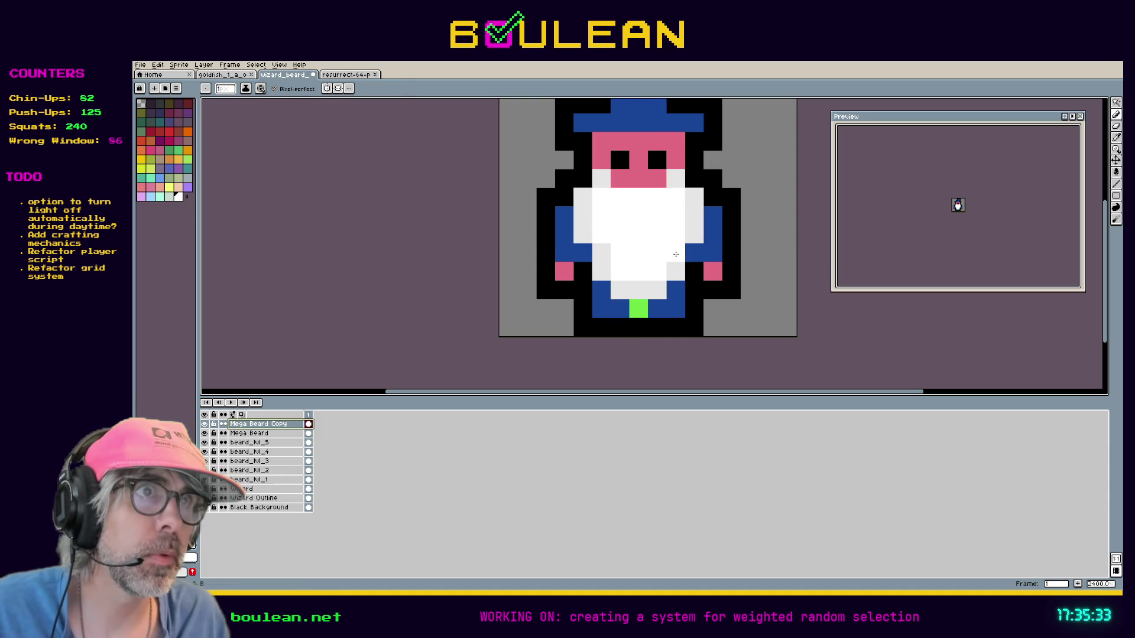
{"action": "left_click", "coordinate": [608, 253]}
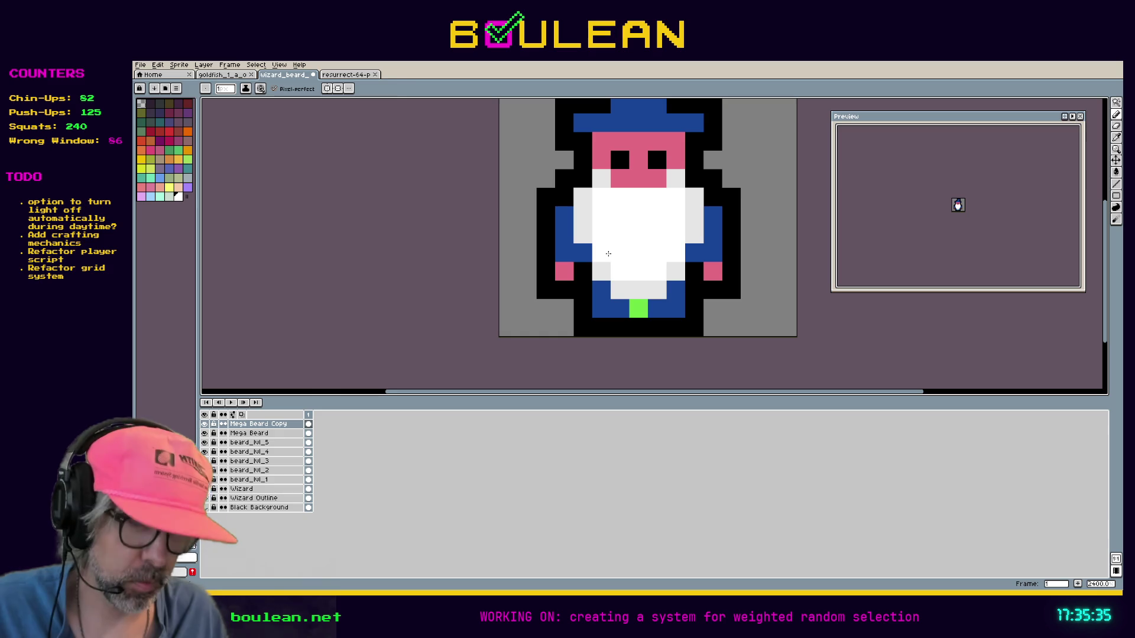
Step: Shade the pixel beside the beard light grey and rename Mega Beard to beard_lvl_6
{"action": "left_click", "coordinate": [694, 253]}
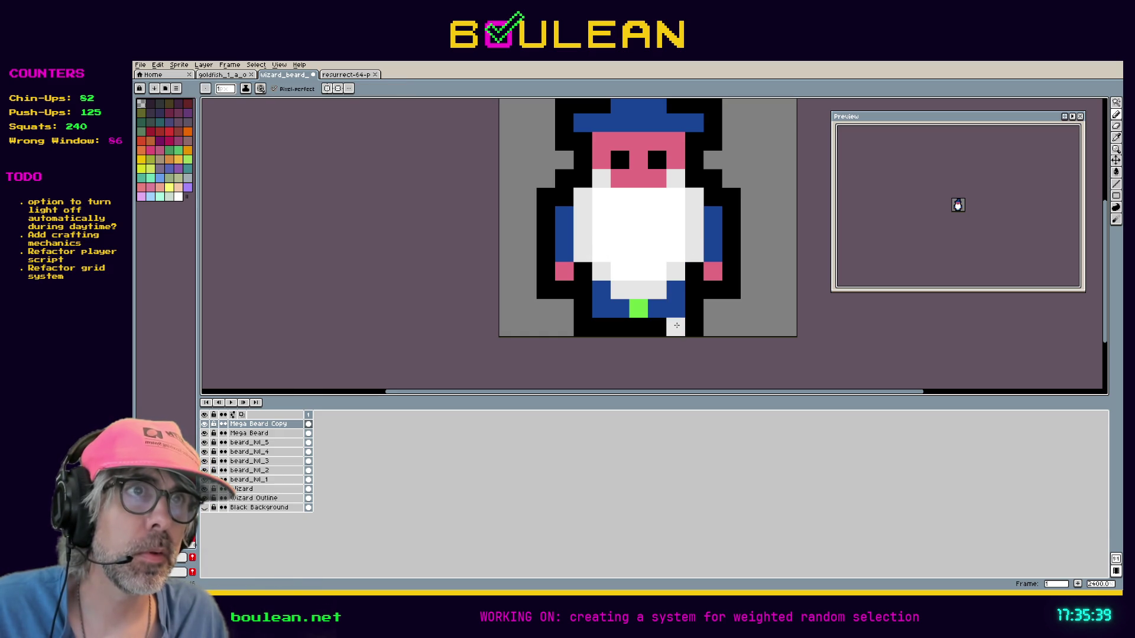
{"action": "double_click", "coordinate": [271, 437]}
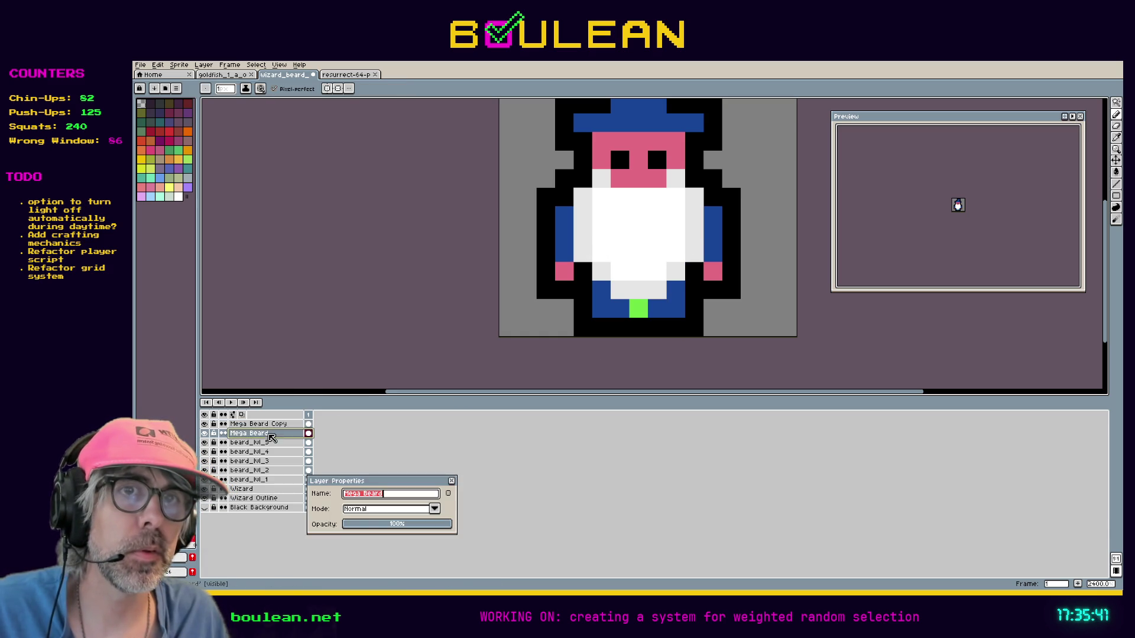
{"action": "type", "text": "be"}
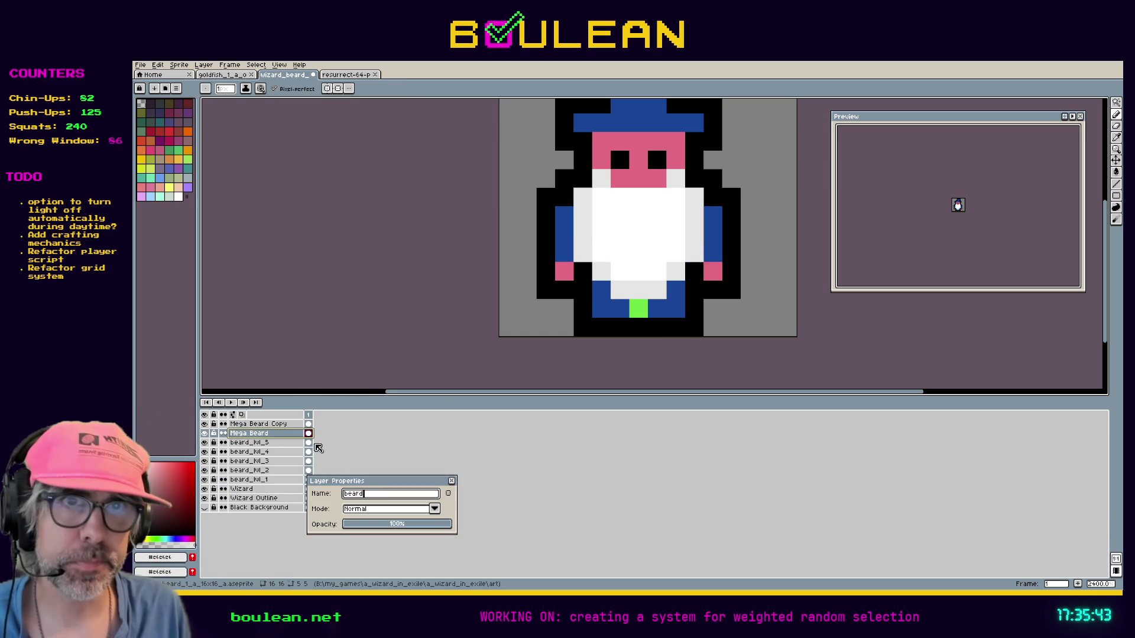
{"action": "type", "text": "_lvl_6"}
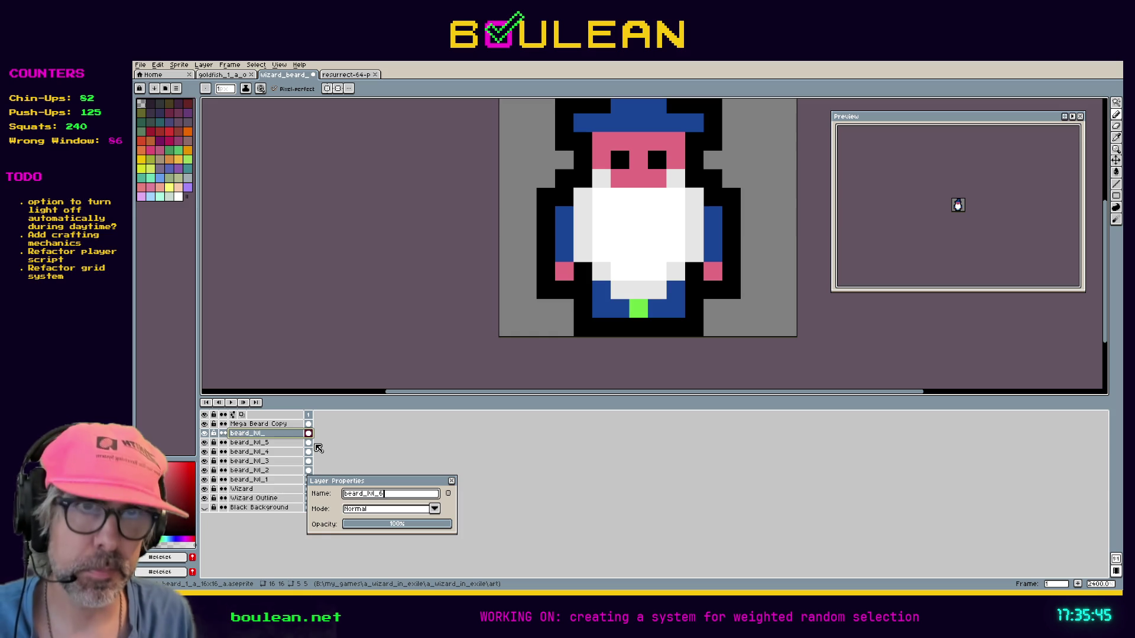
{"action": "key", "text": "Return"}
Step: Rename the Mega Beard Copy layer to beard_lvl_7
{"action": "left_click", "coordinate": [261, 424]}
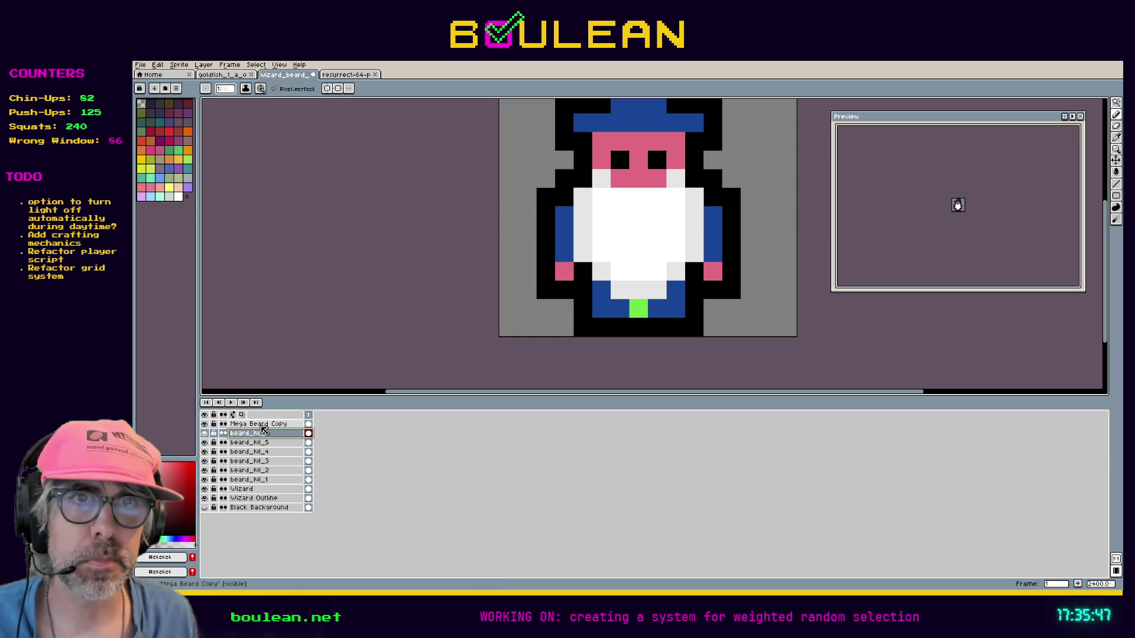
{"action": "left_click", "coordinate": [204, 424]}
{"action": "left_click", "coordinate": [204, 424]}
{"action": "double_click", "coordinate": [272, 426]}
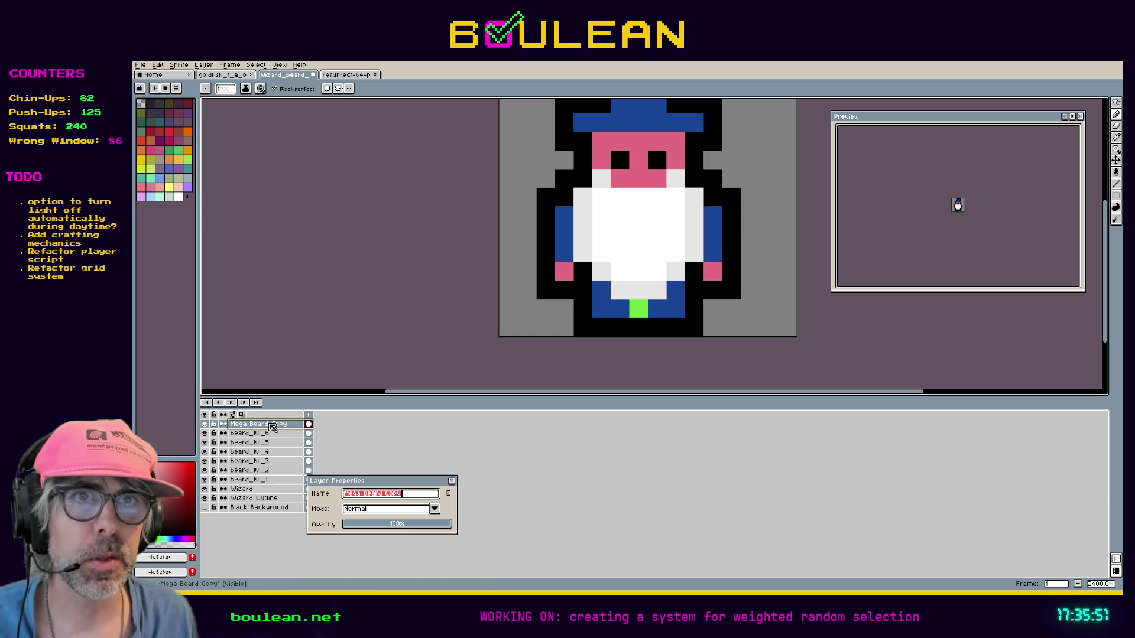
{"action": "type", "text": "beard_lvl"}
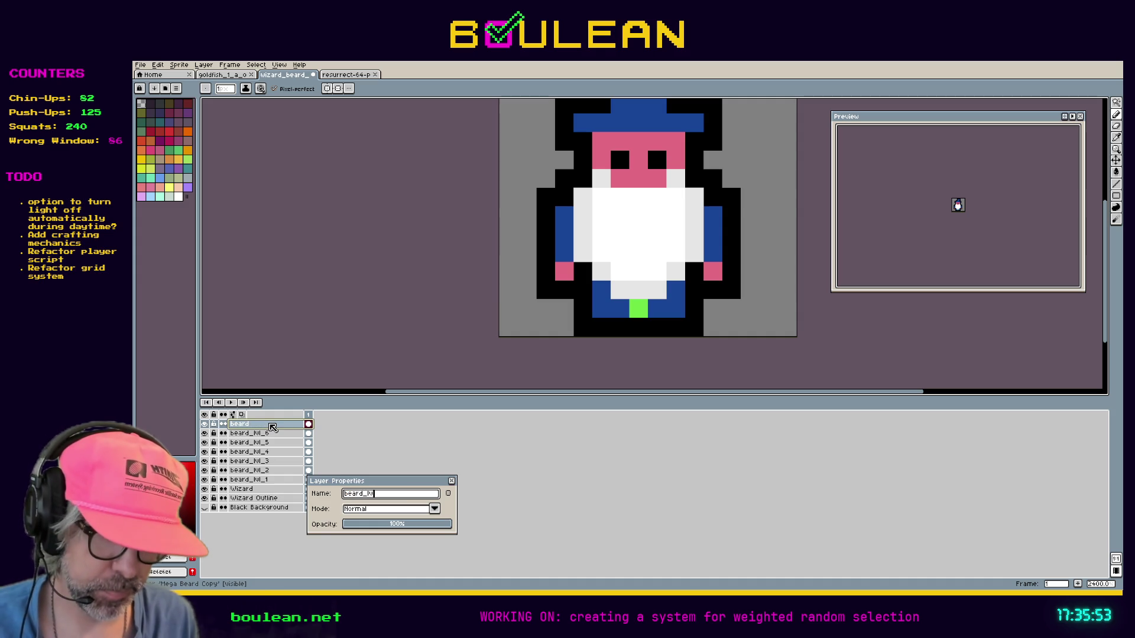
{"action": "type", "text": "_7"}
{"action": "key", "text": "Return"}
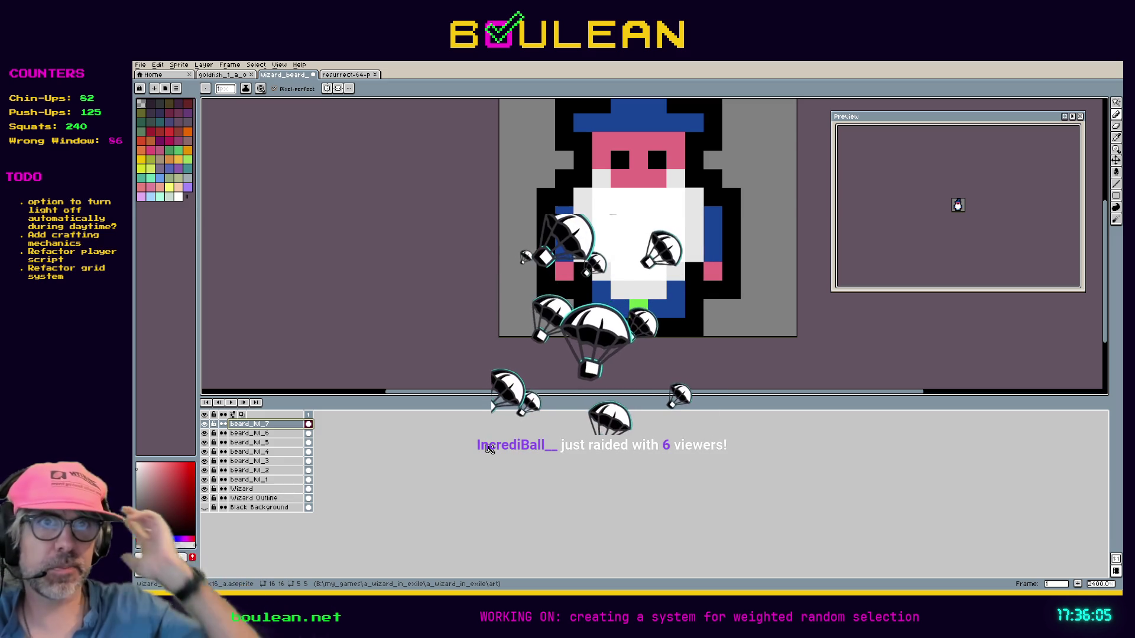
Step: Hide beard_lvl_7 through beard_lvl_1, select the Wizard layer, and pan to the hat
{"action": "left_click", "coordinate": [203, 423]}
{"action": "left_click", "coordinate": [203, 433]}
{"action": "left_click", "coordinate": [204, 442]}
{"action": "left_click", "coordinate": [204, 451]}
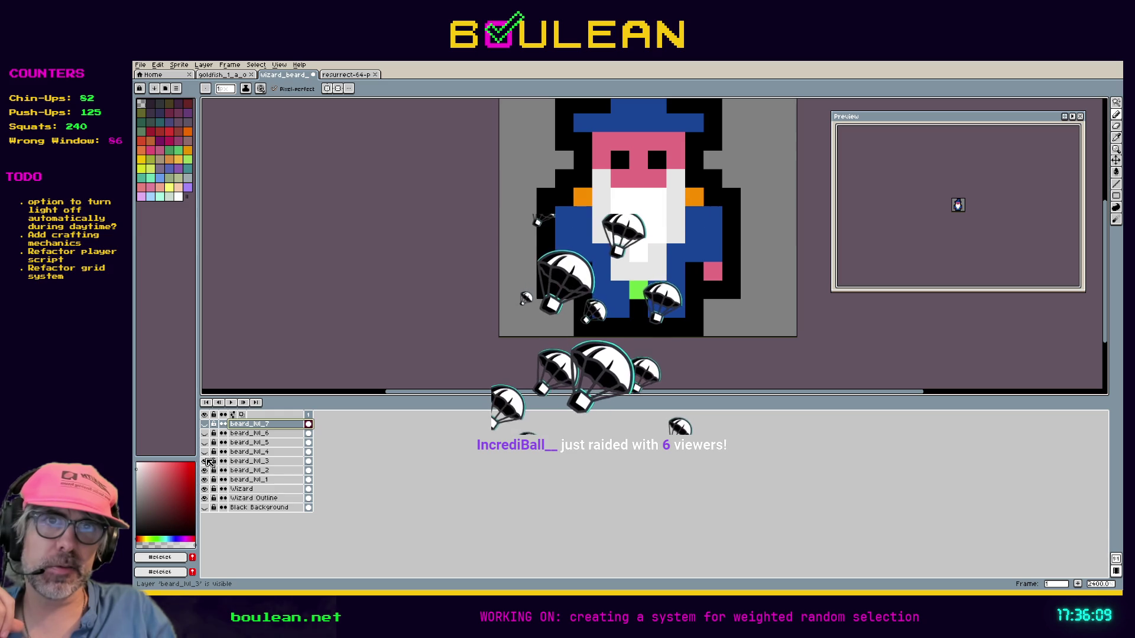
{"action": "left_click", "coordinate": [204, 461]}
{"action": "left_click", "coordinate": [204, 471]}
{"action": "left_click", "coordinate": [204, 479]}
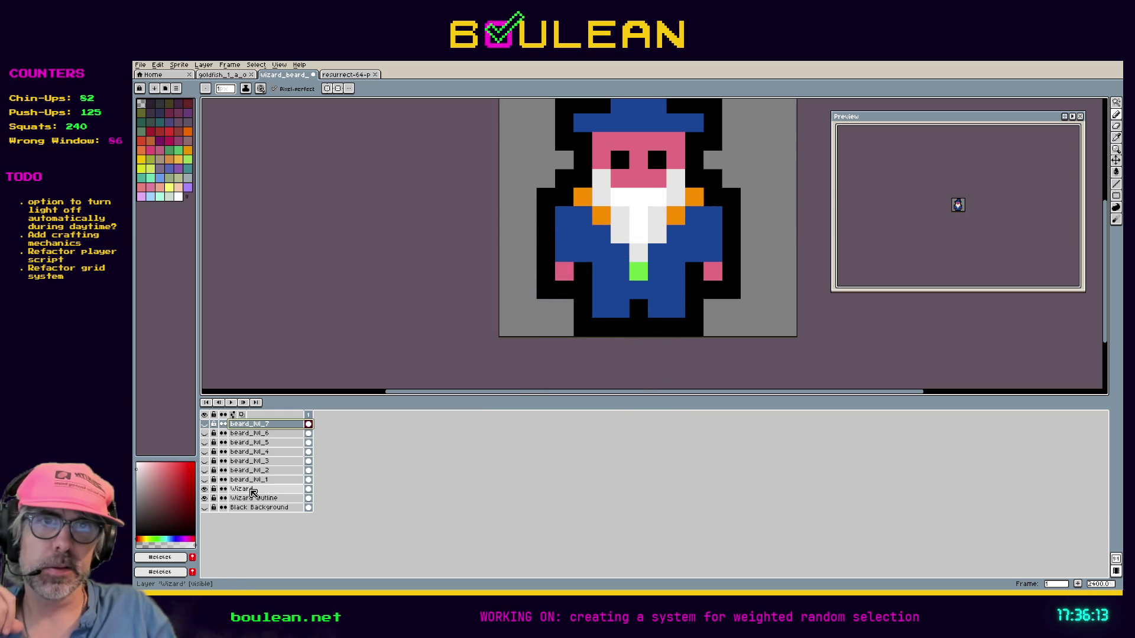
{"action": "left_click", "coordinate": [253, 493]}
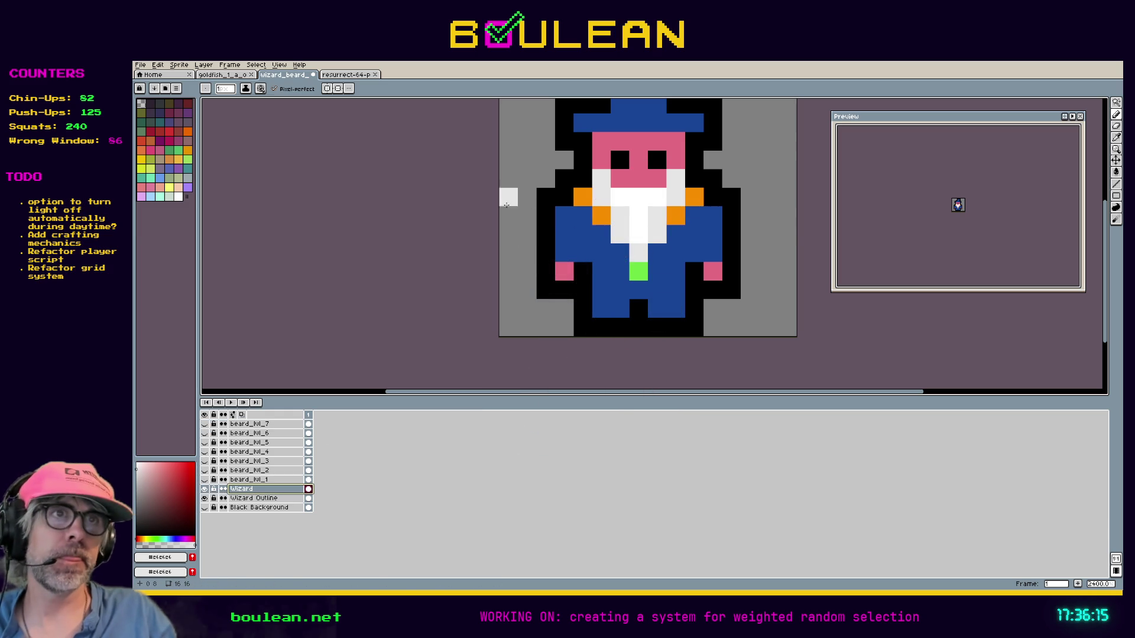
{"action": "key", "text": "space"}
{"action": "mouse_move", "coordinate": [487, 194]}
{"action": "left_mouse_down"}
{"action": "mouse_move", "coordinate": [472, 266]}
{"action": "mouse_move", "coordinate": [472, 251]}
{"action": "left_mouse_up"}
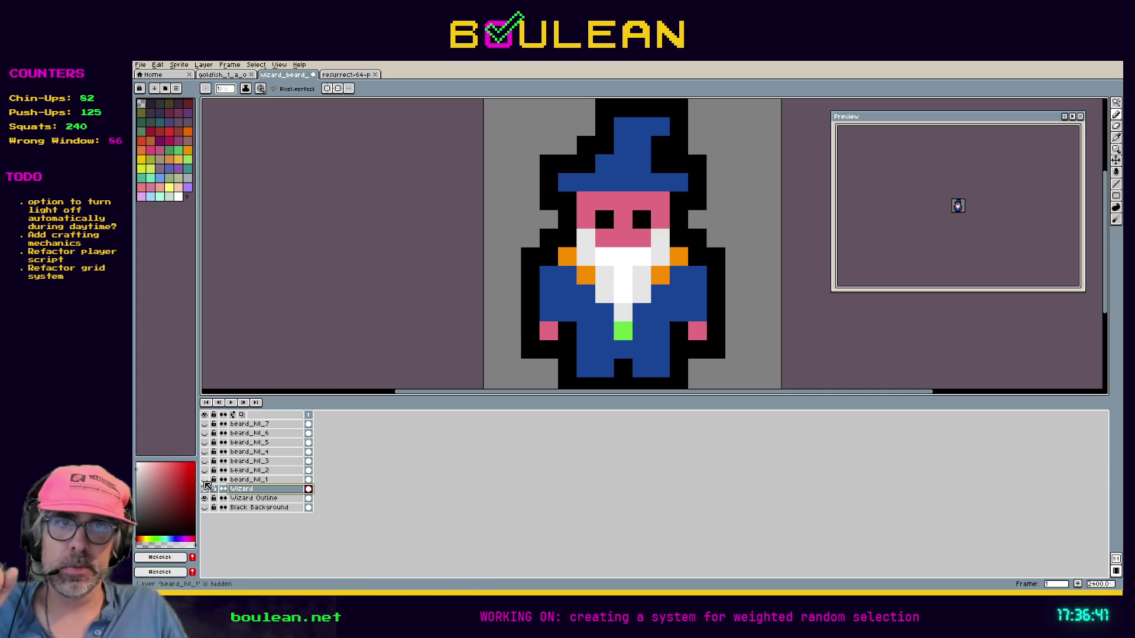
{"action": "left_click", "coordinate": [205, 481]}
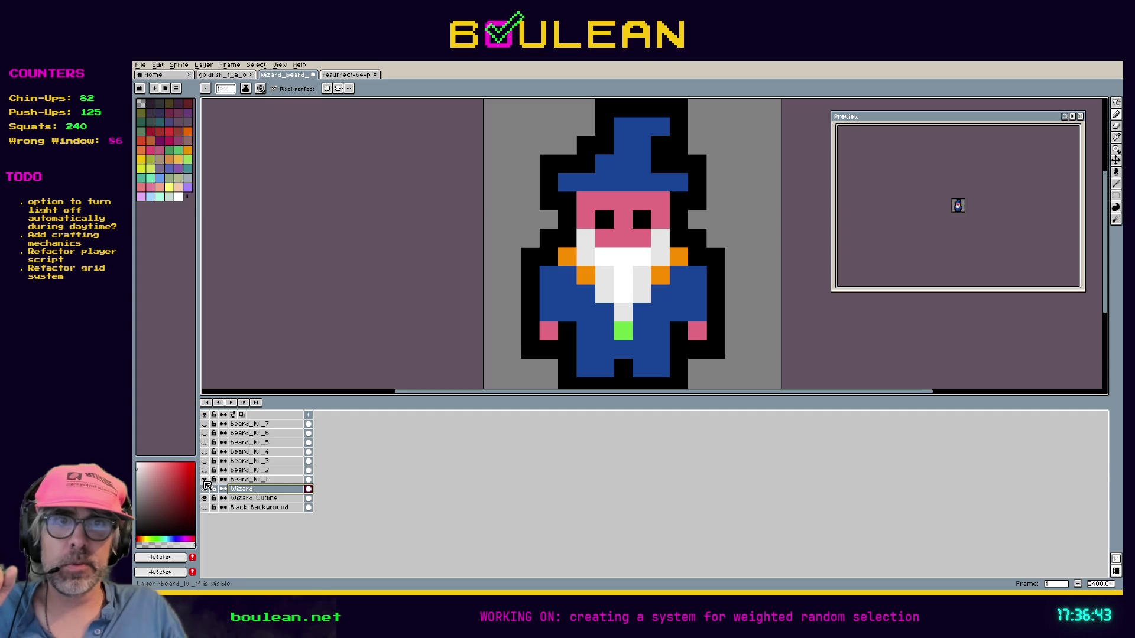
{"action": "left_click", "coordinate": [205, 471]}
{"action": "left_click", "coordinate": [205, 462]}
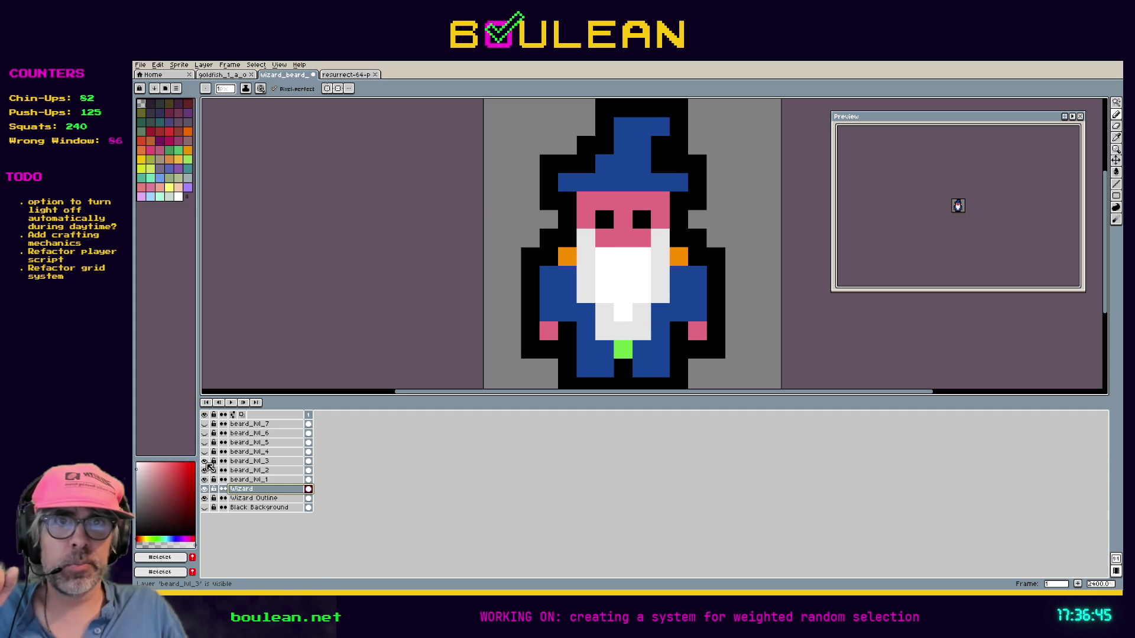
{"action": "left_click", "coordinate": [205, 453]}
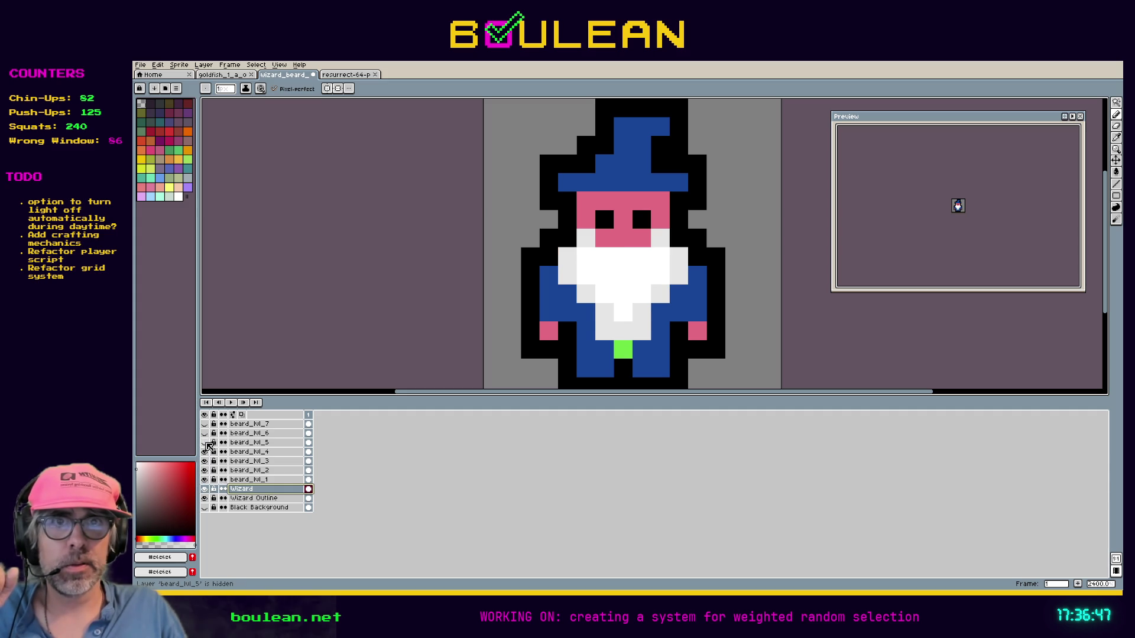
{"action": "left_click", "coordinate": [205, 442]}
{"action": "left_click", "coordinate": [205, 434]}
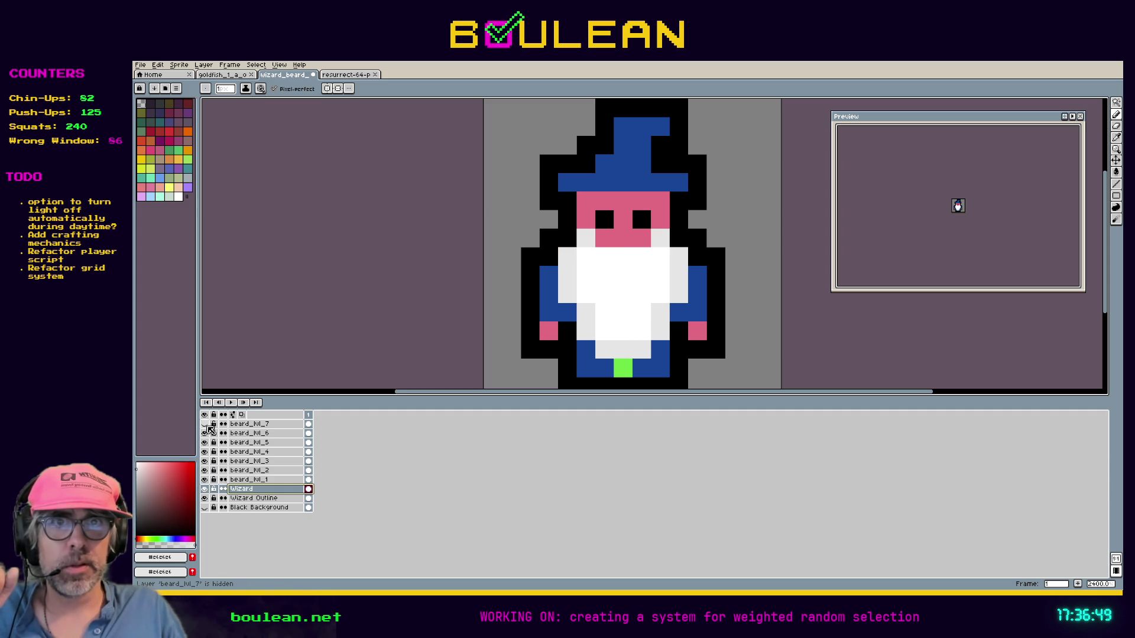
{"action": "left_click", "coordinate": [205, 425]}
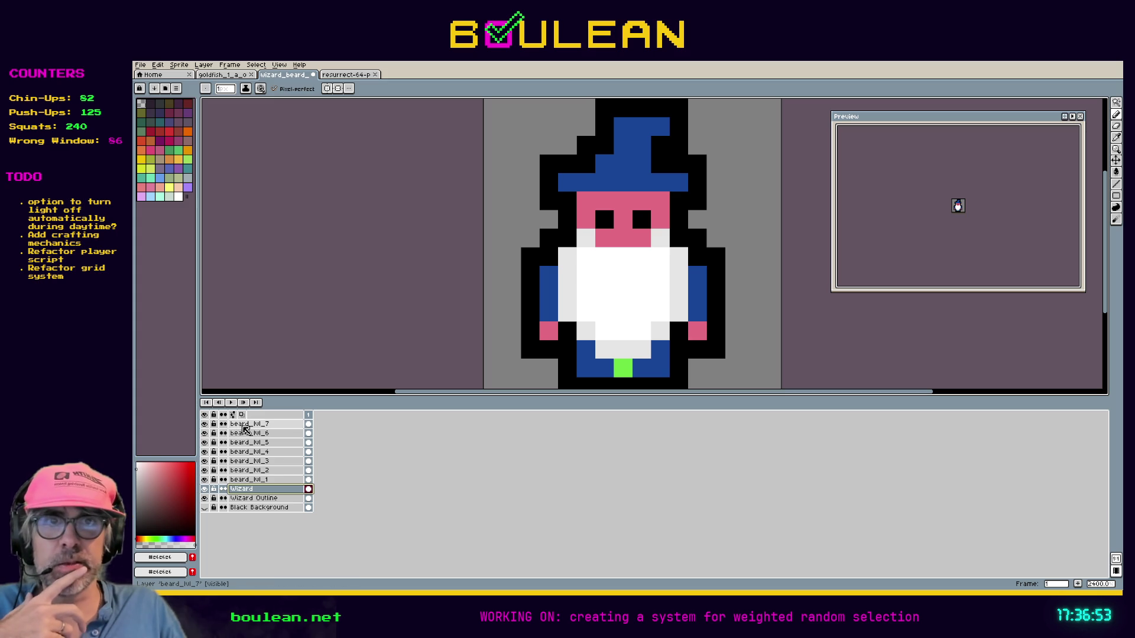
{"action": "left_click", "coordinate": [244, 425]}
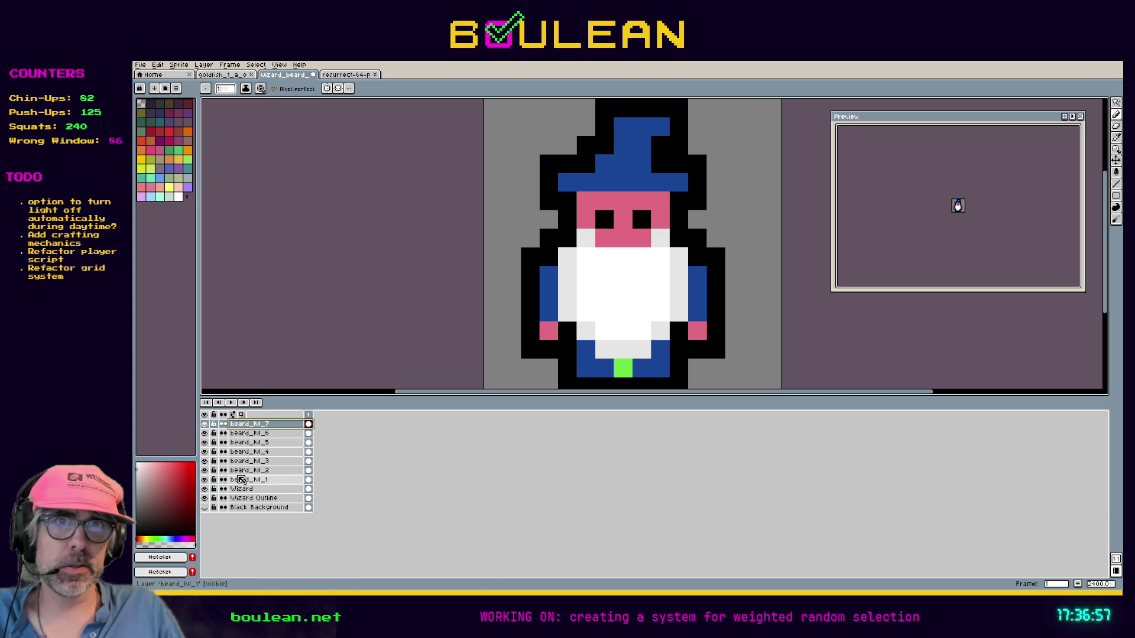
{"action": "left_click", "coordinate": [205, 424]}
{"action": "left_click", "coordinate": [204, 433]}
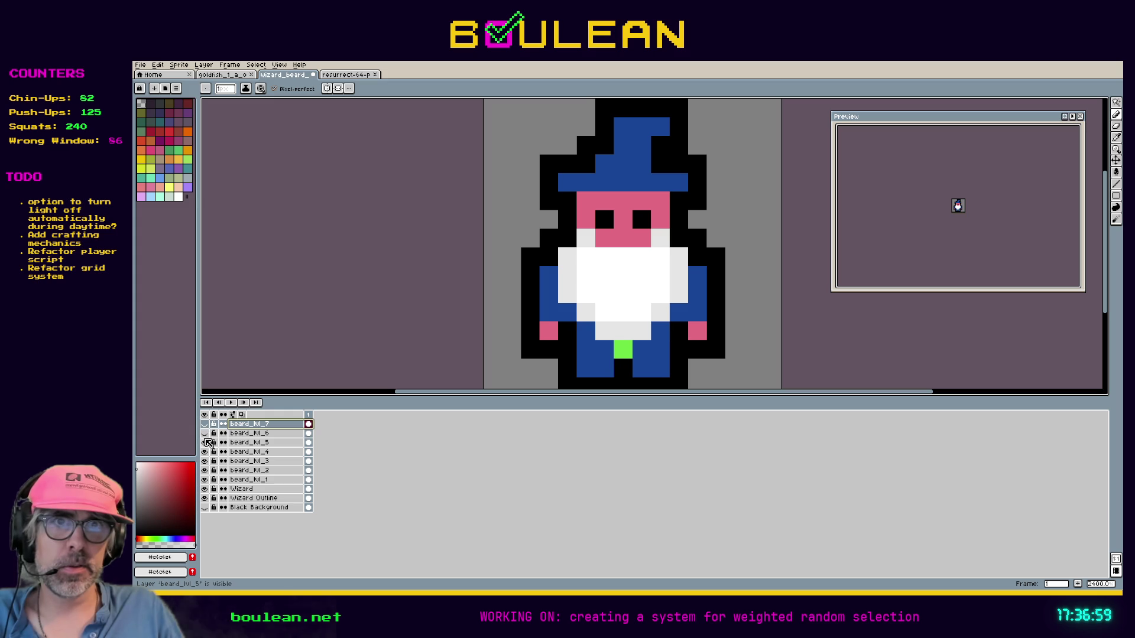
{"action": "left_click", "coordinate": [205, 442]}
{"action": "left_click", "coordinate": [204, 453]}
{"action": "left_click", "coordinate": [204, 461]}
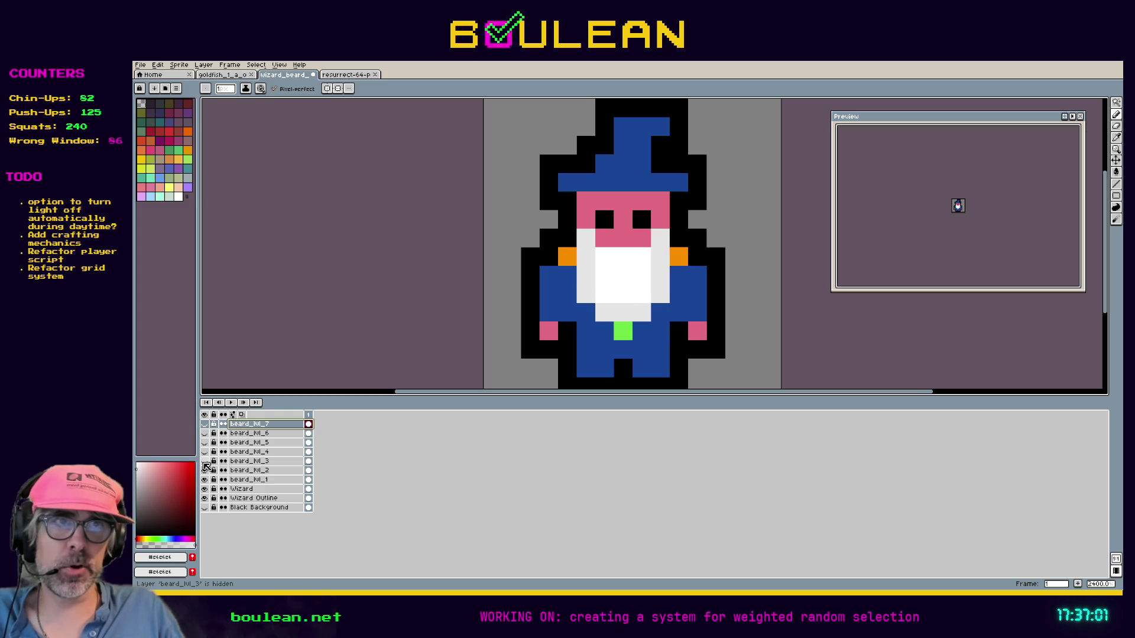
{"action": "left_click", "coordinate": [205, 471]}
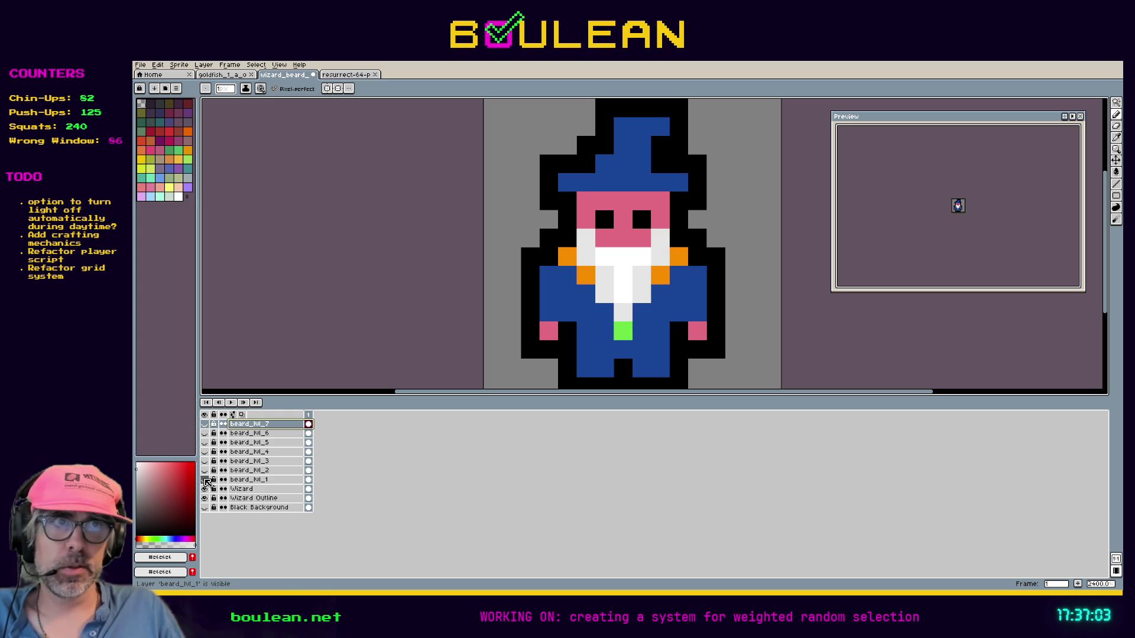
{"action": "left_click", "coordinate": [204, 489]}
{"action": "left_click", "coordinate": [204, 489]}
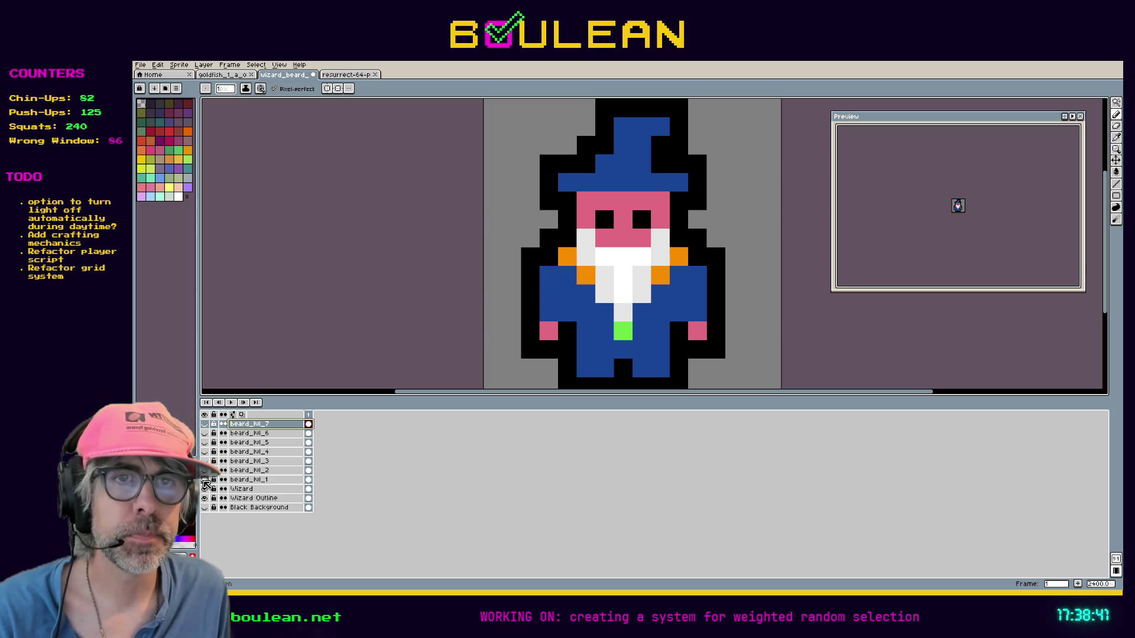
{"action": "left_click", "coordinate": [205, 480]}
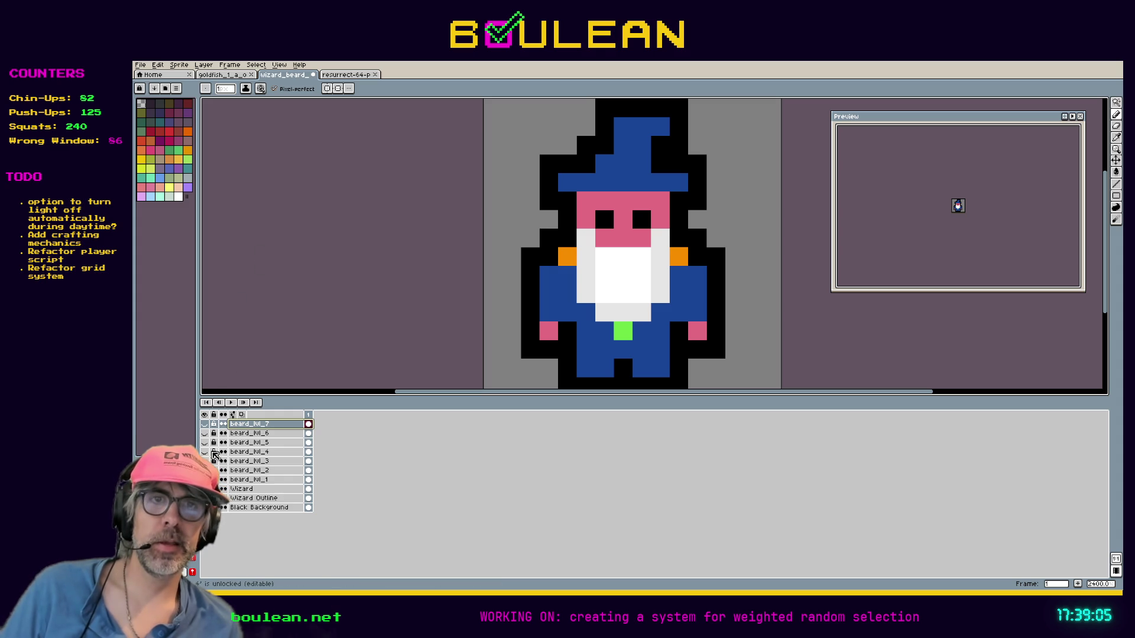
Step: Show beard_lvl_4 through beard_lvl_7, toggling beard_lvl_7 off and on to compare
{"action": "left_click", "coordinate": [204, 452]}
{"action": "left_click", "coordinate": [205, 442]}
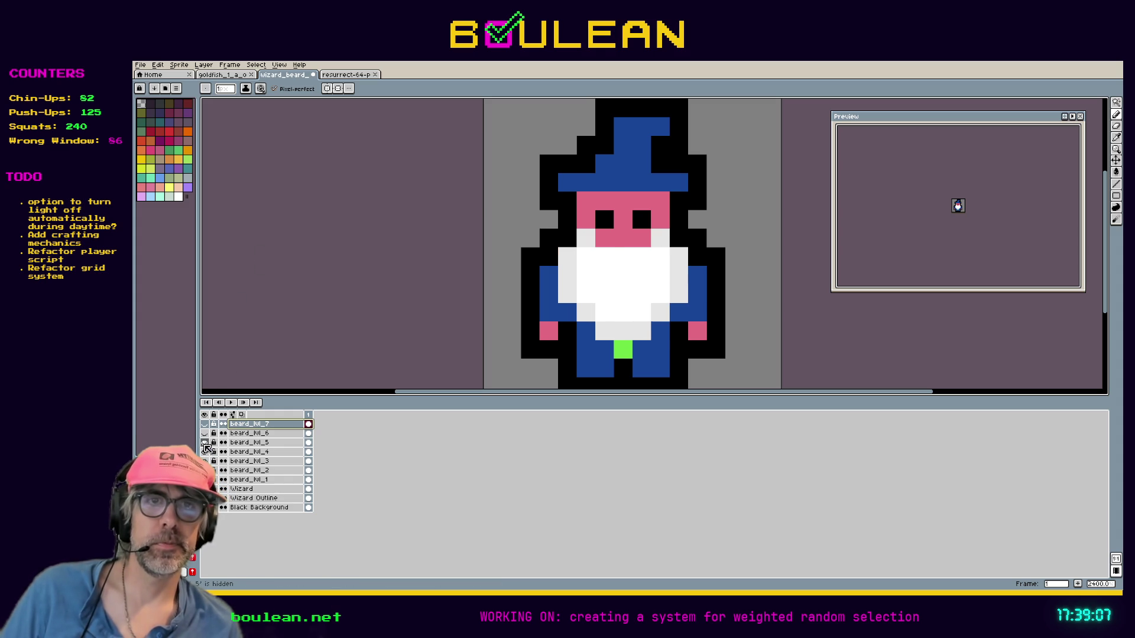
{"action": "left_click", "coordinate": [205, 433]}
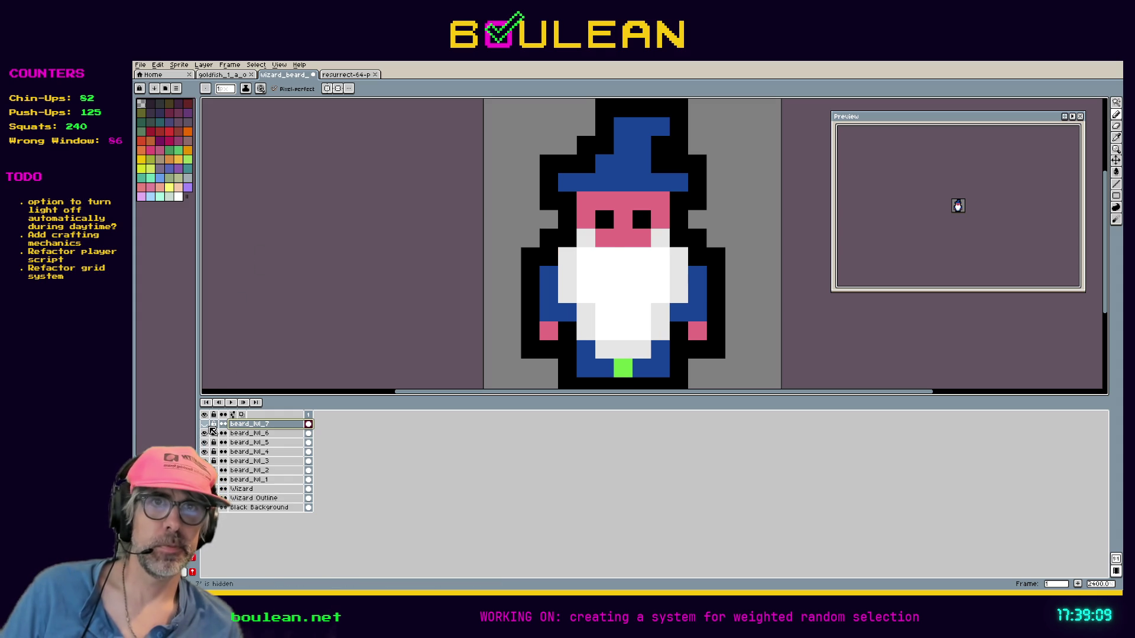
{"action": "left_click", "coordinate": [205, 424]}
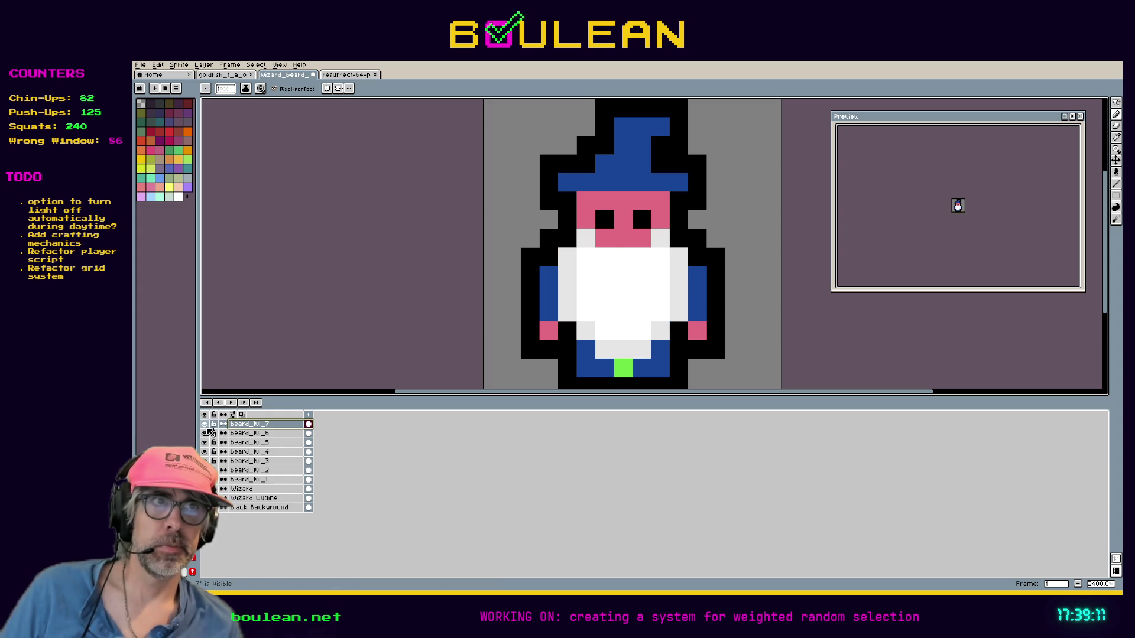
{"action": "left_click", "coordinate": [206, 425]}
{"action": "left_click", "coordinate": [205, 425]}
{"action": "left_click", "coordinate": [205, 425]}
{"action": "left_click", "coordinate": [205, 425]}
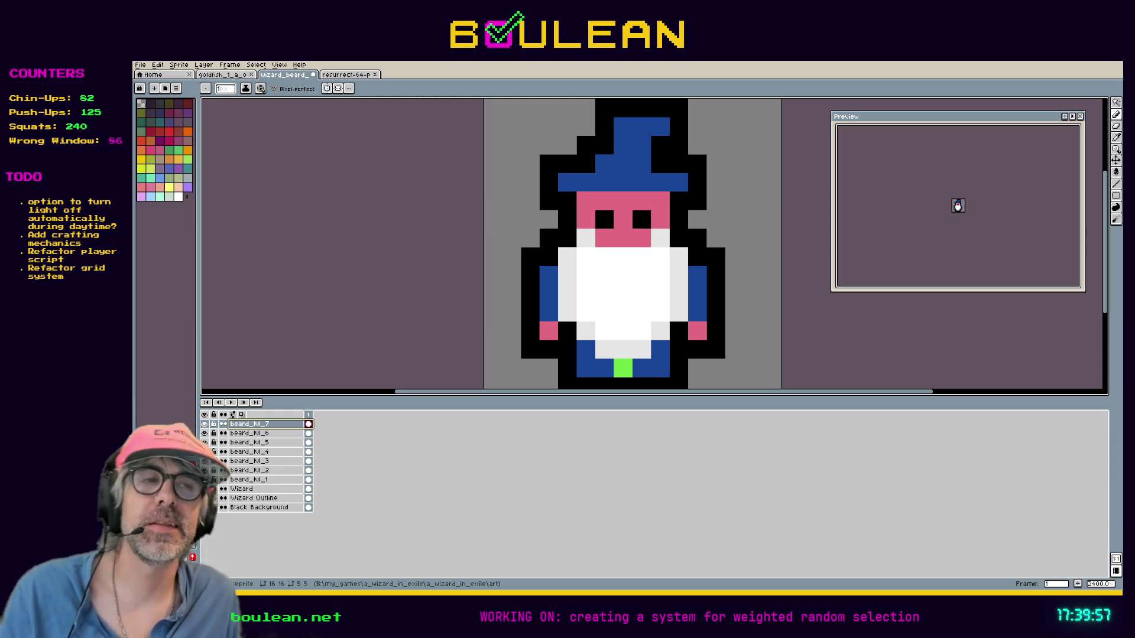
Step: Zoom the canvas out from 2400% to 1600% to see the whole 16×16 wizard
{"action": "left_click", "coordinate": [548, 238]}
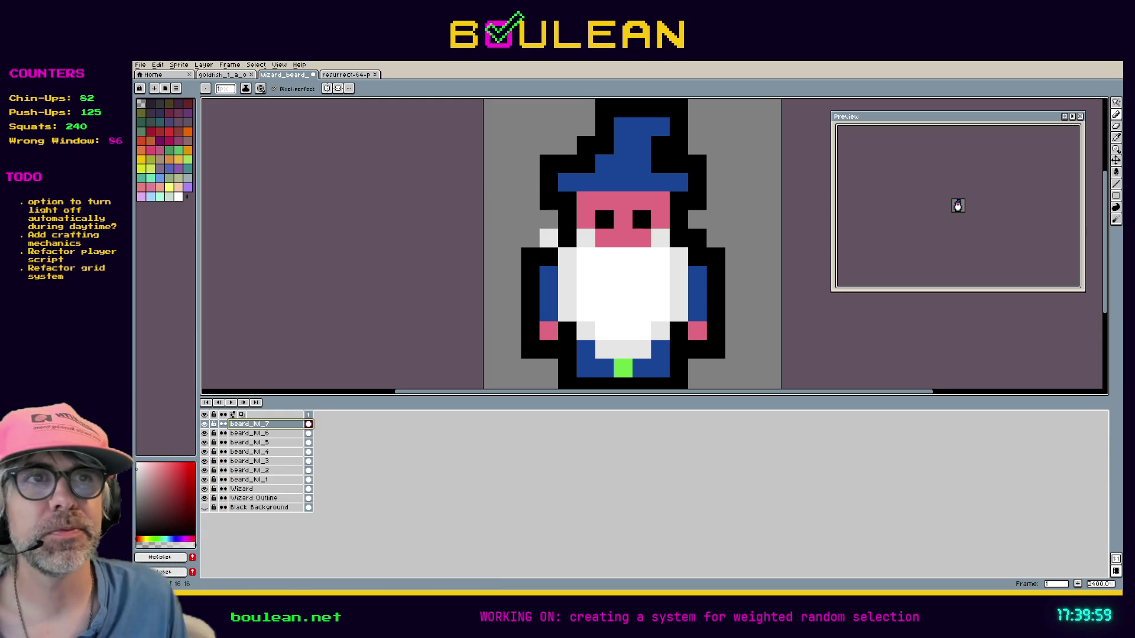
{"action": "scroll", "coordinate": [548, 231], "scroll_direction": "down", "scroll_amount": 2}
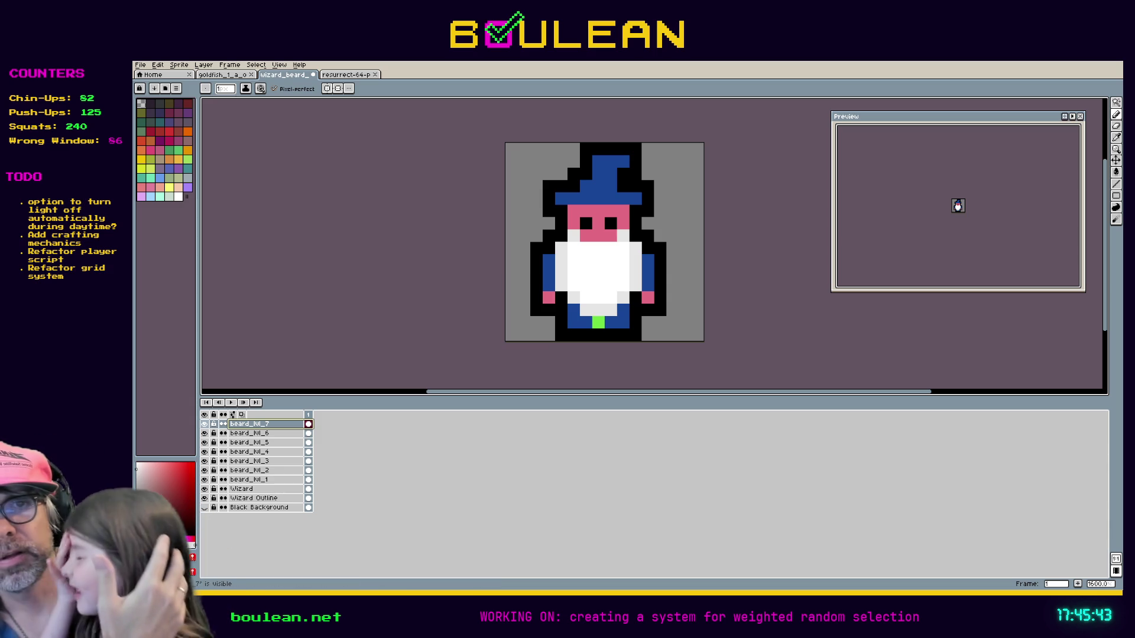
Step: Hide beard levels 7 through 1, briefly toggling the Wizard layer off and on
{"action": "left_click", "coordinate": [204, 424]}
{"action": "left_click", "coordinate": [204, 433]}
{"action": "left_click", "coordinate": [204, 442]}
{"action": "left_click", "coordinate": [204, 452]}
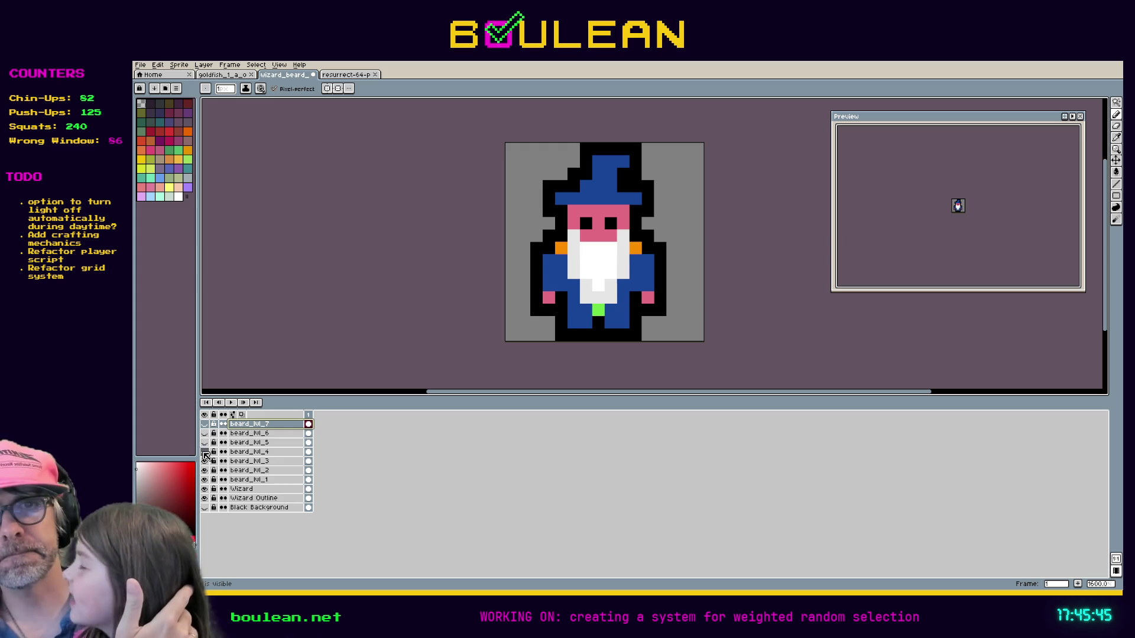
{"action": "left_click", "coordinate": [204, 461]}
{"action": "left_click", "coordinate": [204, 471]}
{"action": "left_click", "coordinate": [204, 480]}
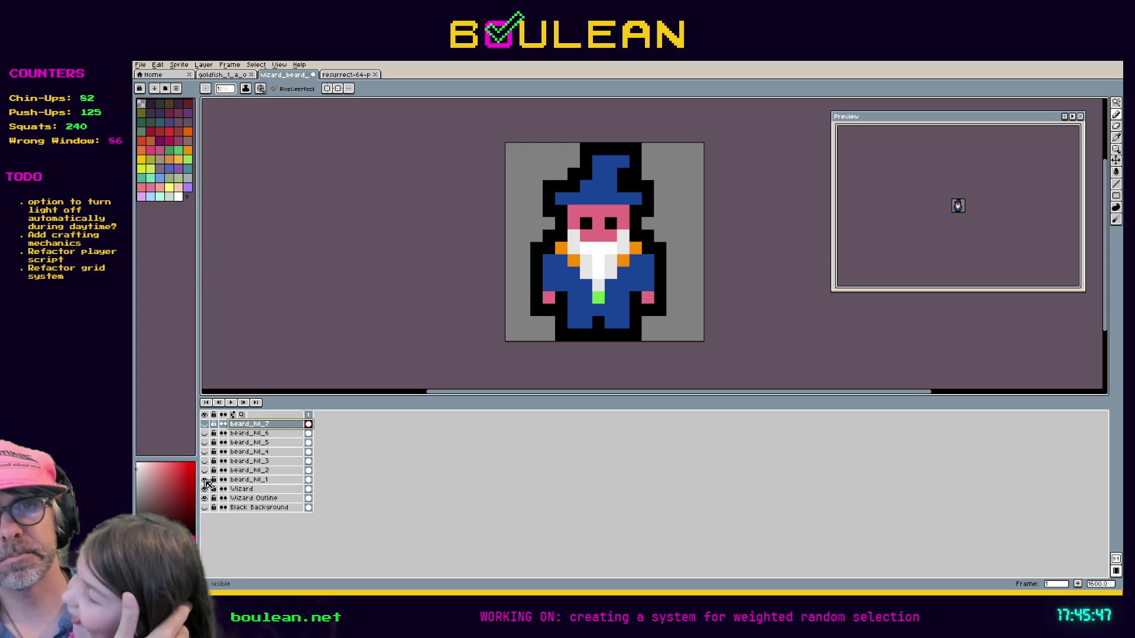
{"action": "left_click", "coordinate": [204, 489]}
{"action": "left_click", "coordinate": [204, 489]}
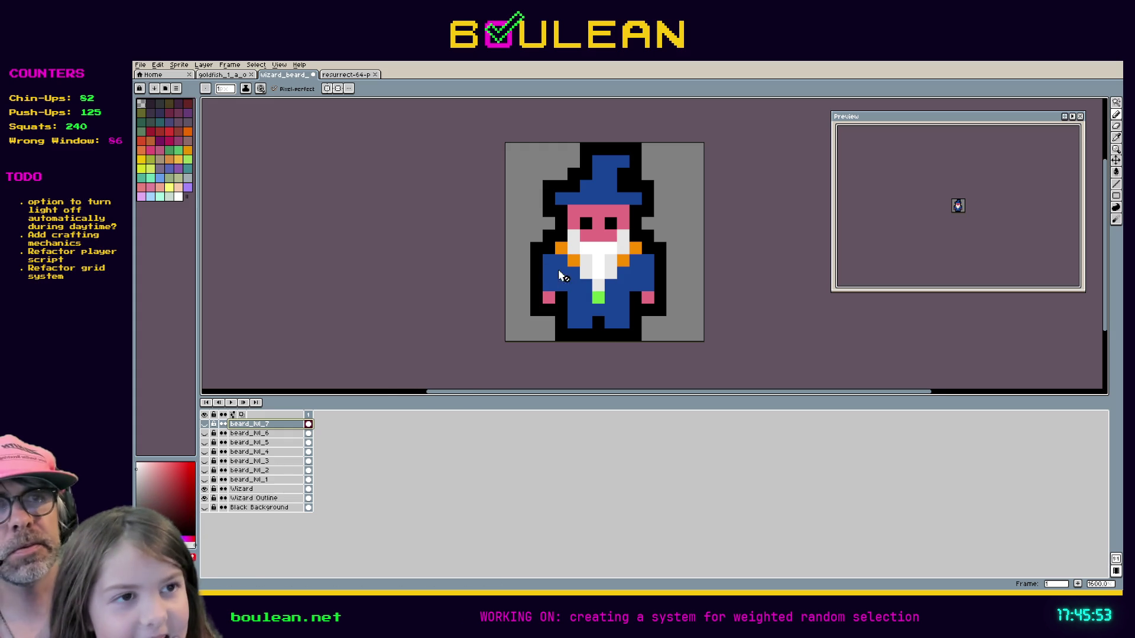
Step: Show beard levels 1 through 7 to preview the beard growing
{"action": "left_click", "coordinate": [205, 479]}
{"action": "left_click", "coordinate": [205, 470]}
{"action": "left_click", "coordinate": [205, 461]}
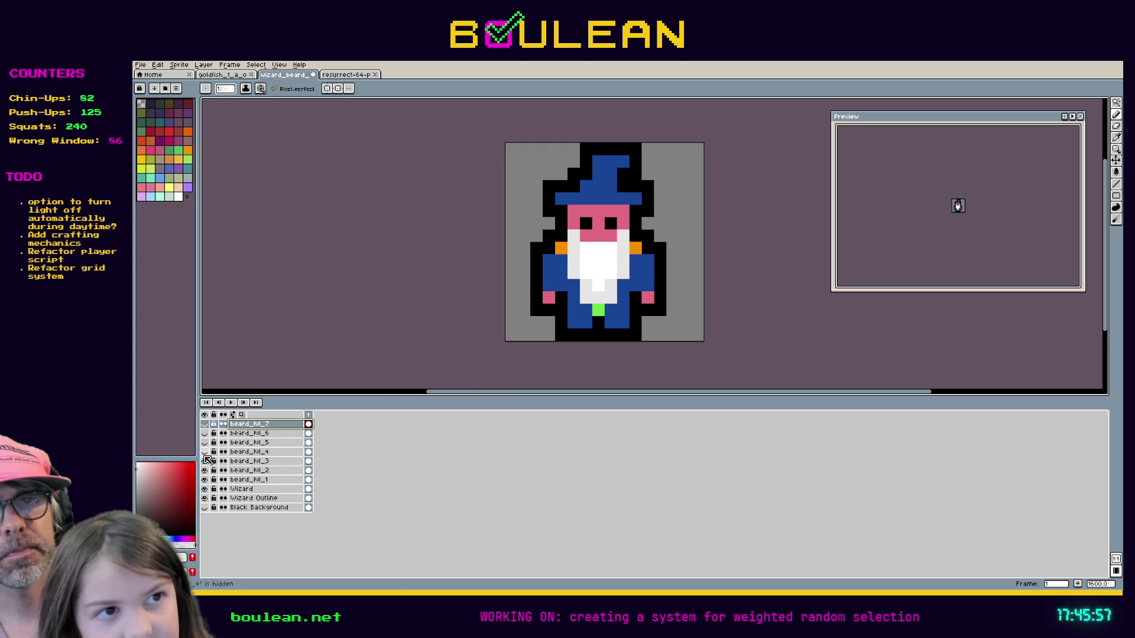
{"action": "left_click", "coordinate": [205, 451]}
{"action": "left_click", "coordinate": [205, 442]}
{"action": "left_click", "coordinate": [205, 433]}
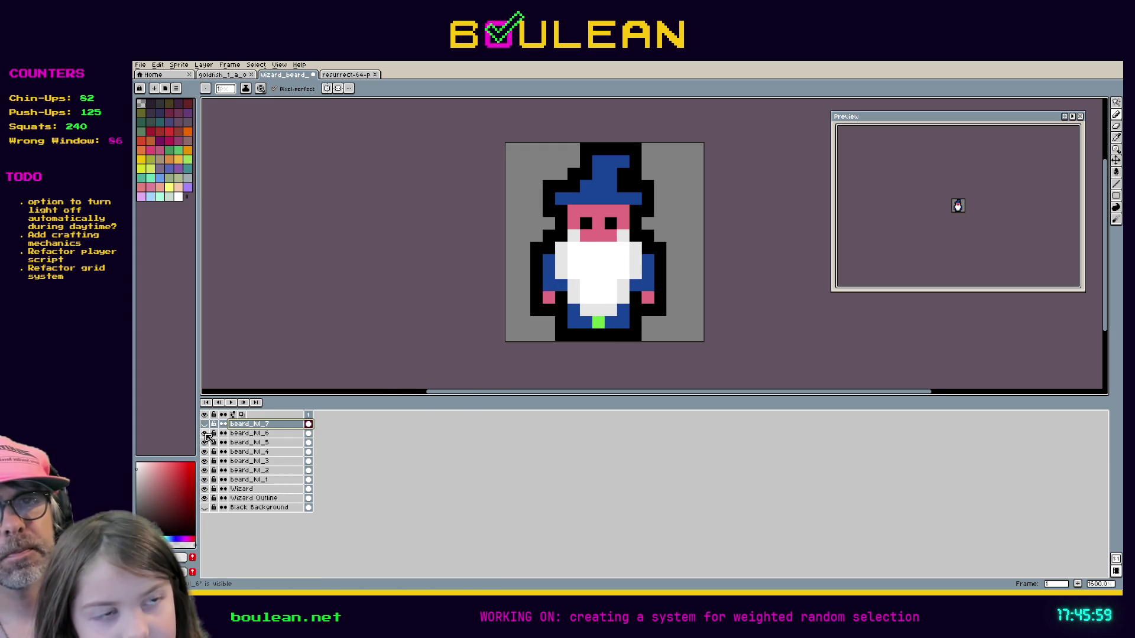
{"action": "left_click", "coordinate": [205, 424]}
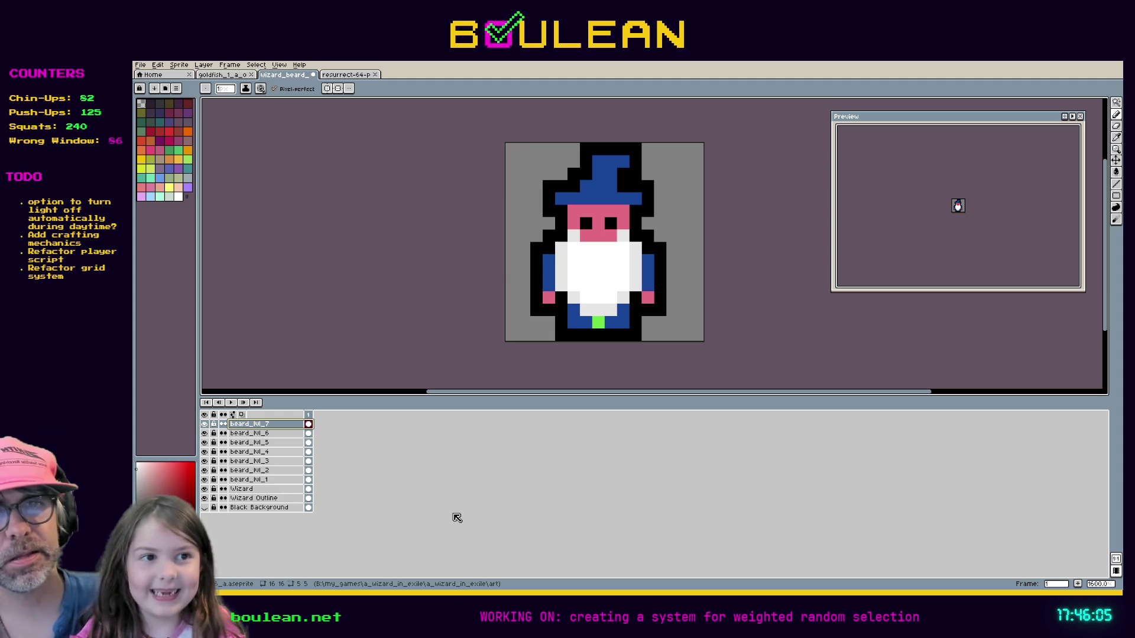
Step: Hide beard levels 7 through 3, then show them again to replay the growth
{"action": "left_click", "coordinate": [205, 423]}
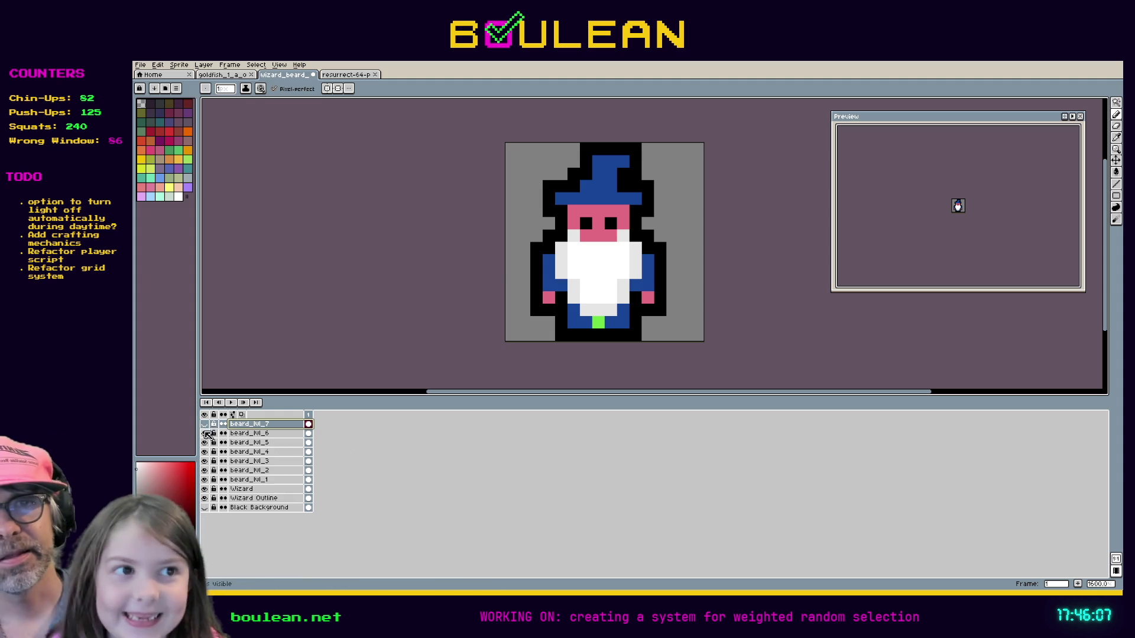
{"action": "left_click", "coordinate": [204, 433]}
{"action": "left_click", "coordinate": [204, 443]}
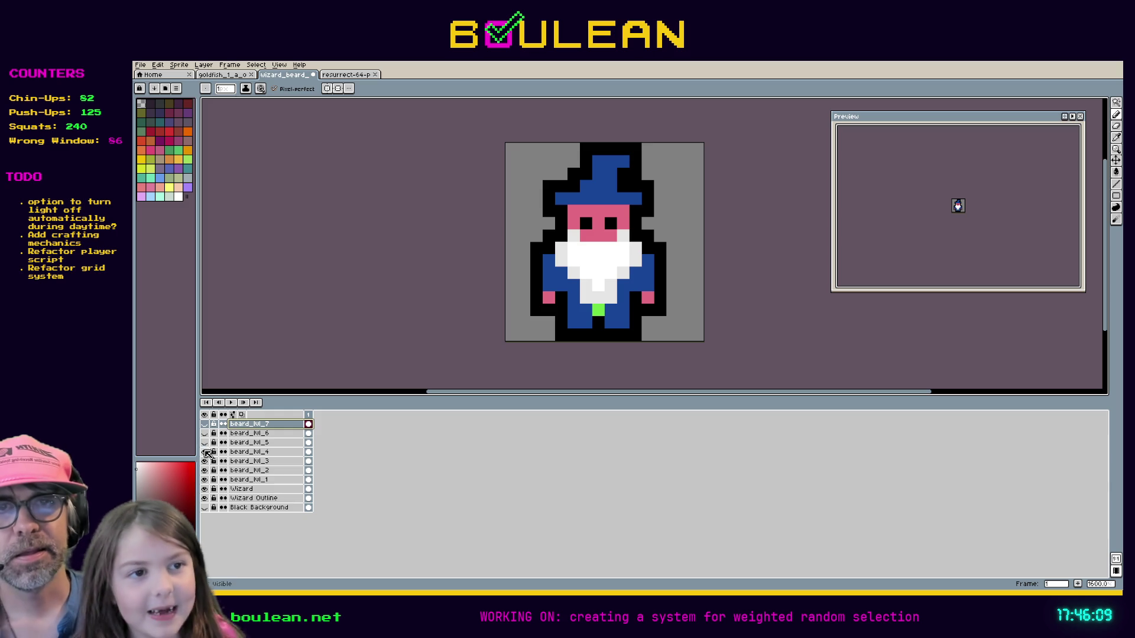
{"action": "left_click", "coordinate": [204, 452]}
{"action": "left_click", "coordinate": [204, 462]}
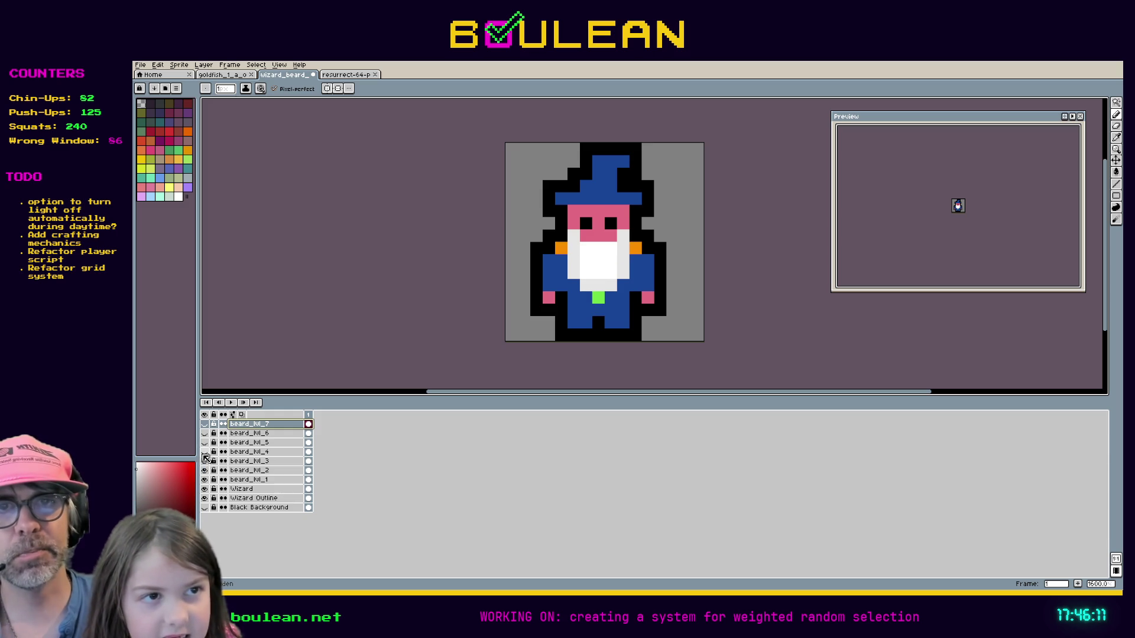
{"action": "left_click", "coordinate": [204, 461]}
{"action": "left_click", "coordinate": [204, 452]}
{"action": "left_click", "coordinate": [205, 442]}
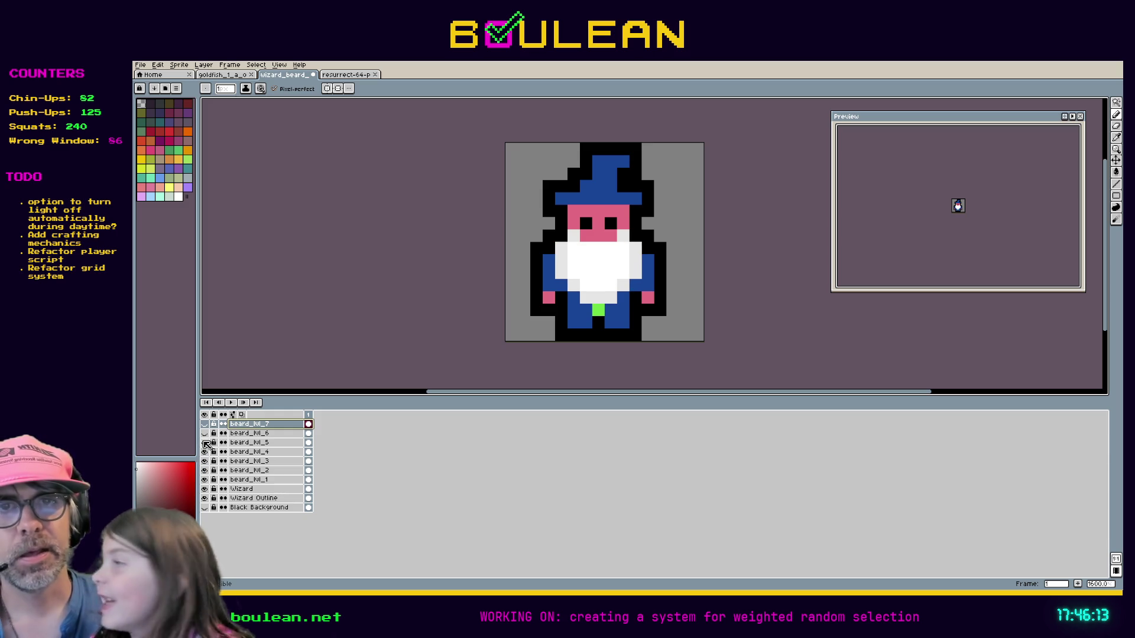
{"action": "left_click", "coordinate": [205, 433]}
{"action": "left_click", "coordinate": [205, 424]}
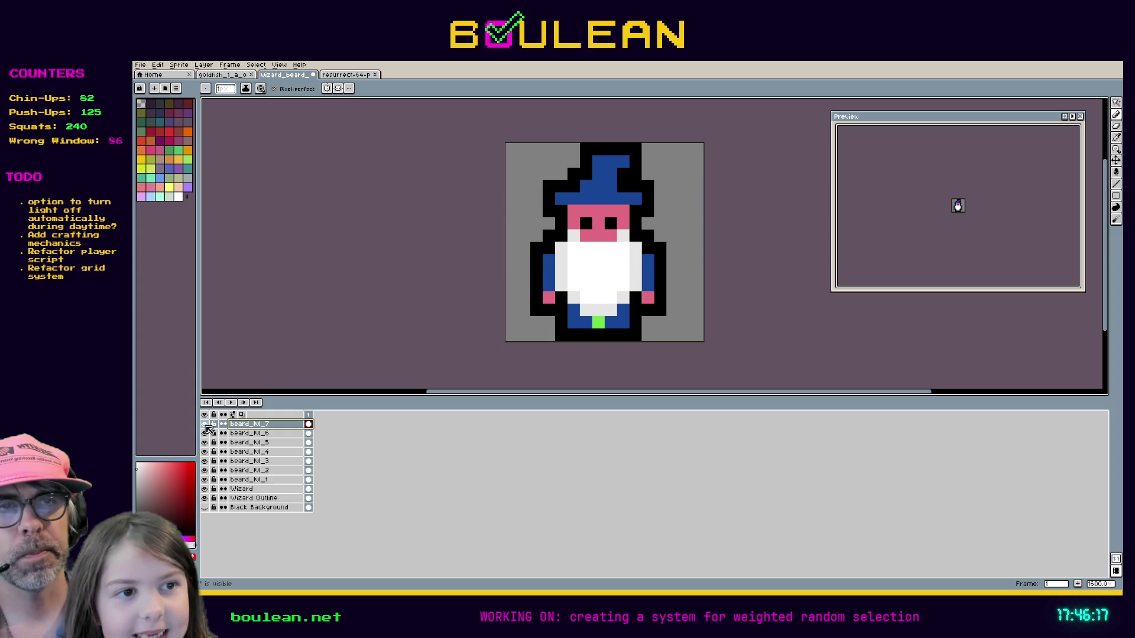
Step: Hide beard levels 7 through 2, leaving only the smallest beard
{"action": "left_click", "coordinate": [205, 423]}
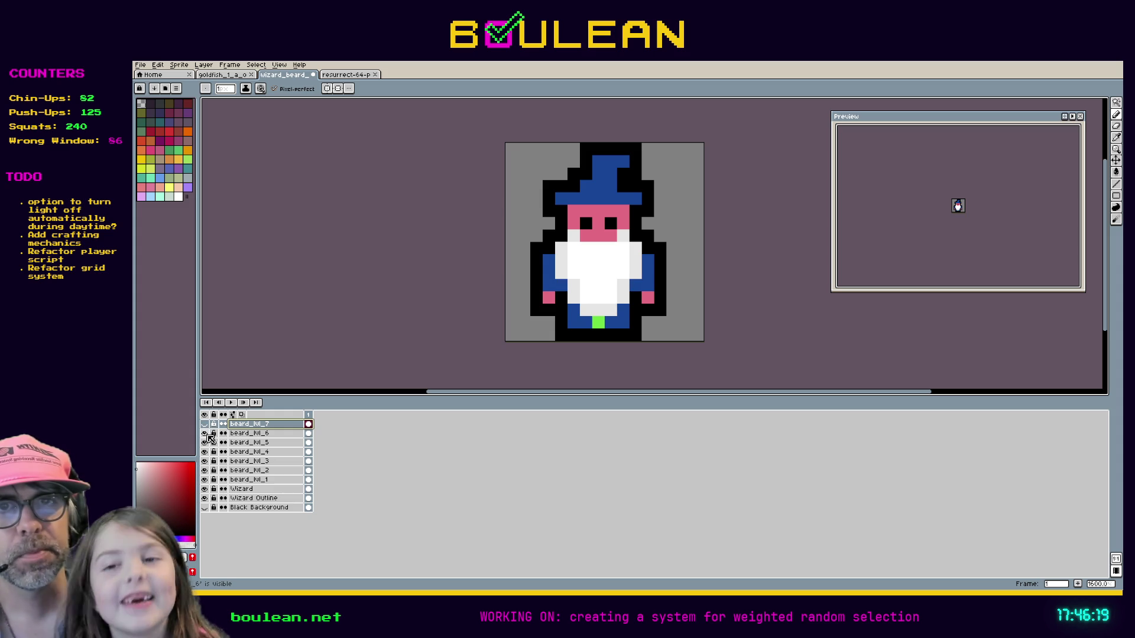
{"action": "left_click", "coordinate": [205, 434]}
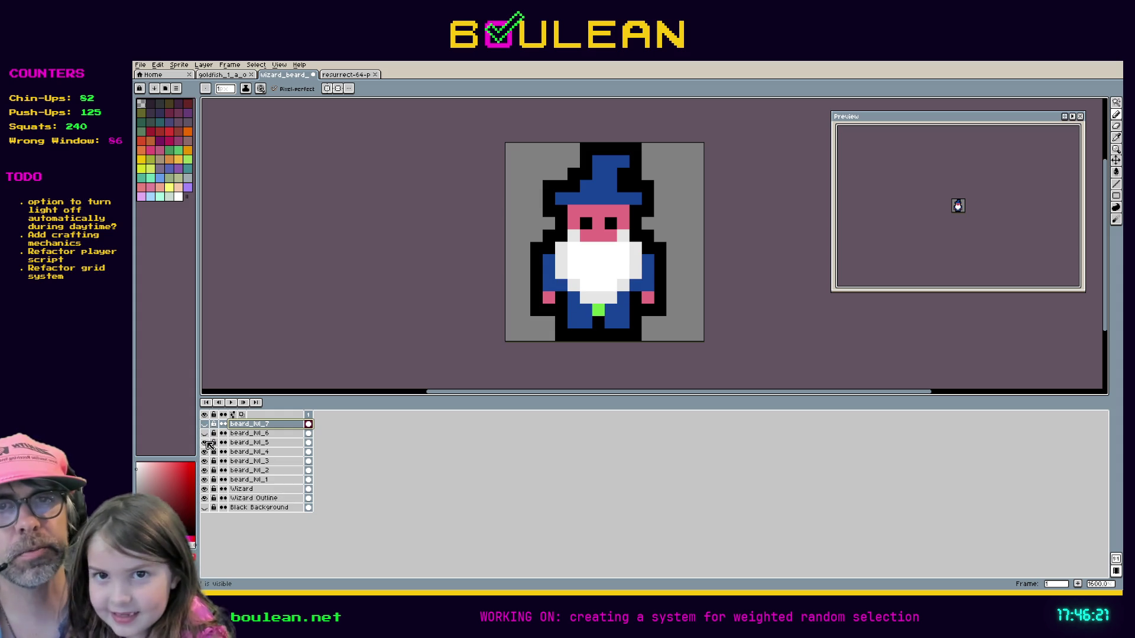
{"action": "left_click", "coordinate": [205, 442]}
{"action": "left_click", "coordinate": [205, 452]}
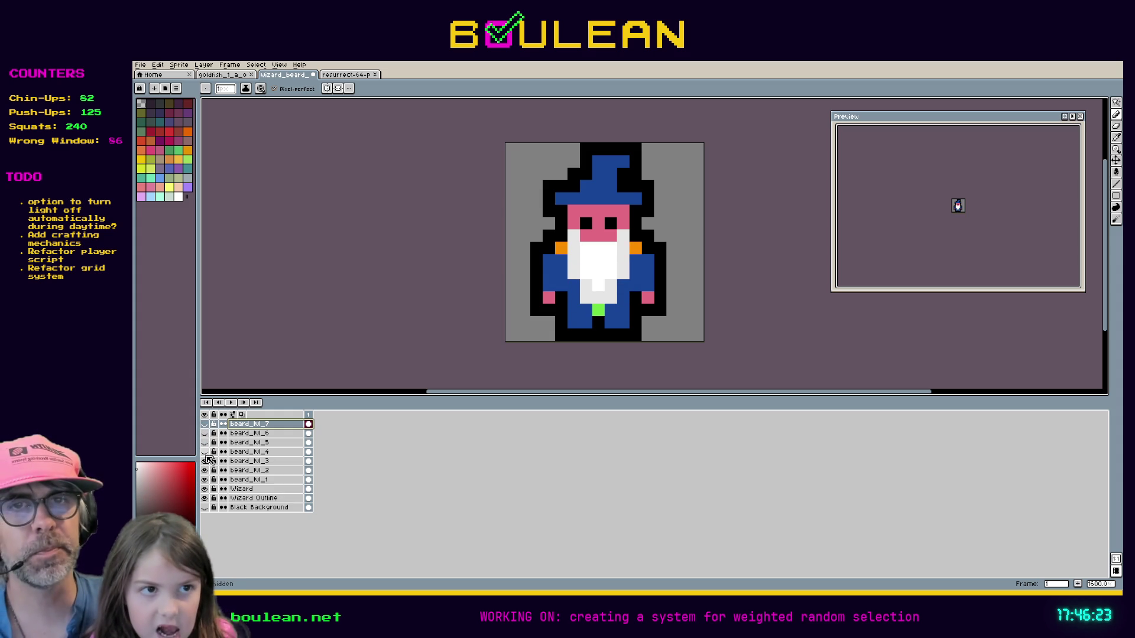
{"action": "left_click", "coordinate": [205, 461]}
{"action": "left_click", "coordinate": [204, 470]}
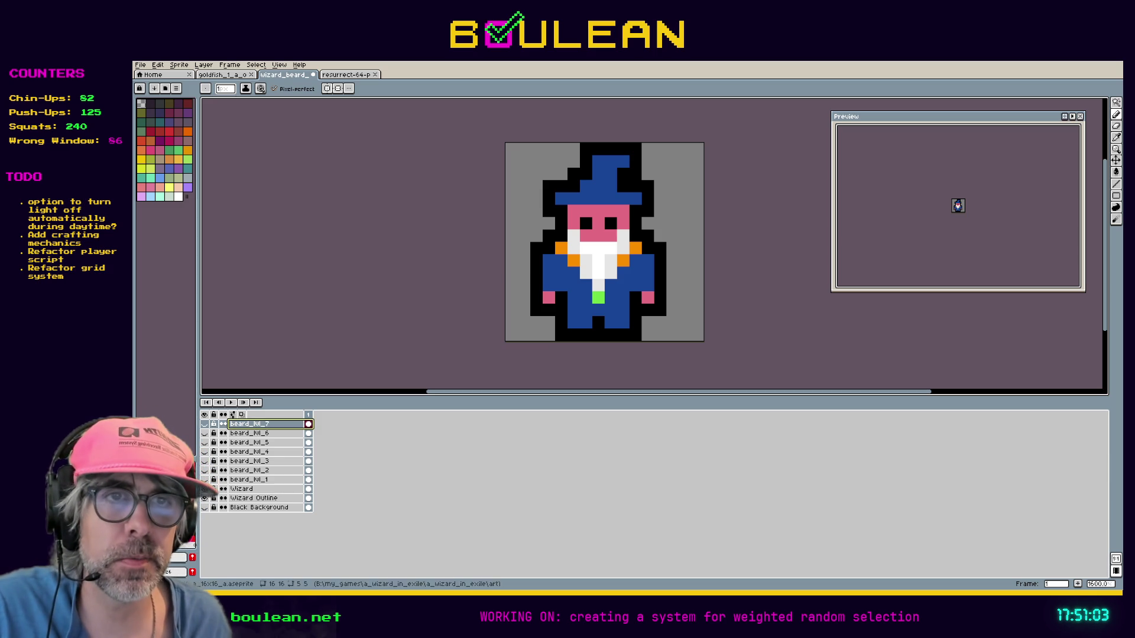
Step: Add new frames one after another with New Frame until the timeline spans seven frames
{"action": "right_click", "coordinate": [308, 415]}
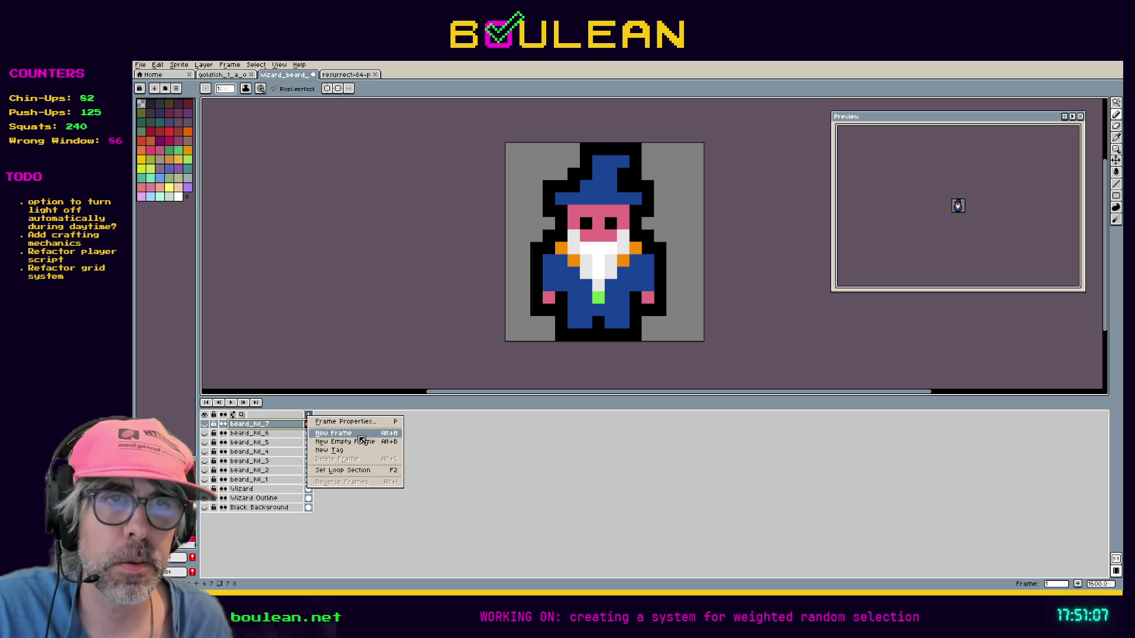
{"action": "left_click", "coordinate": [358, 436]}
{"action": "right_click", "coordinate": [318, 415]}
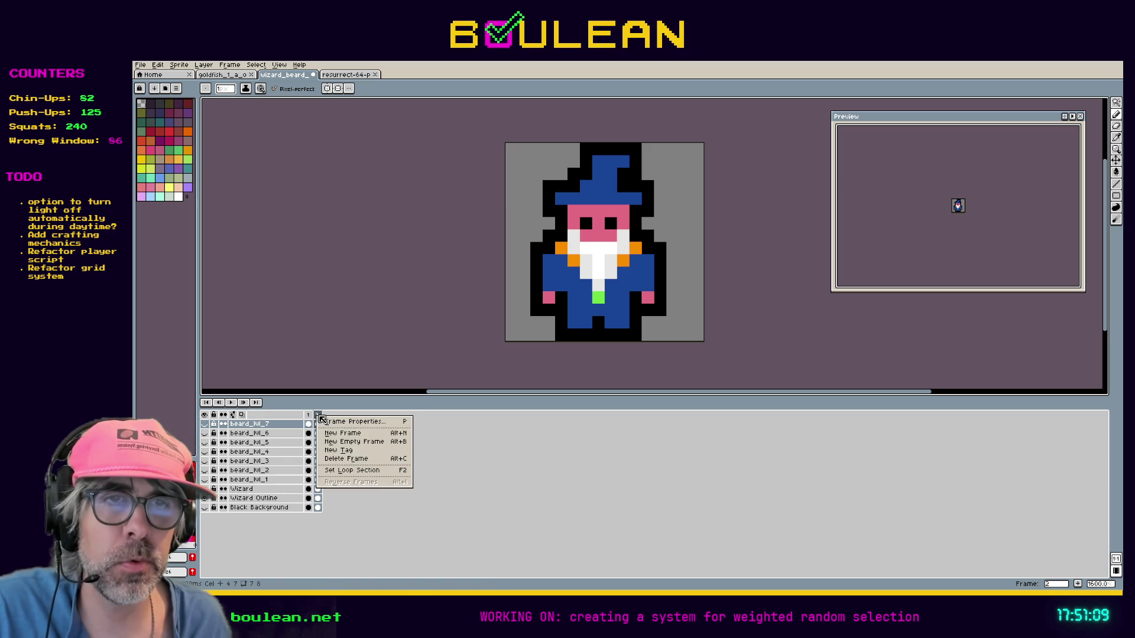
{"action": "left_click", "coordinate": [349, 435]}
{"action": "right_click", "coordinate": [326, 415]}
{"action": "left_click", "coordinate": [351, 437]}
{"action": "right_click", "coordinate": [335, 415]}
{"action": "left_click", "coordinate": [353, 437]}
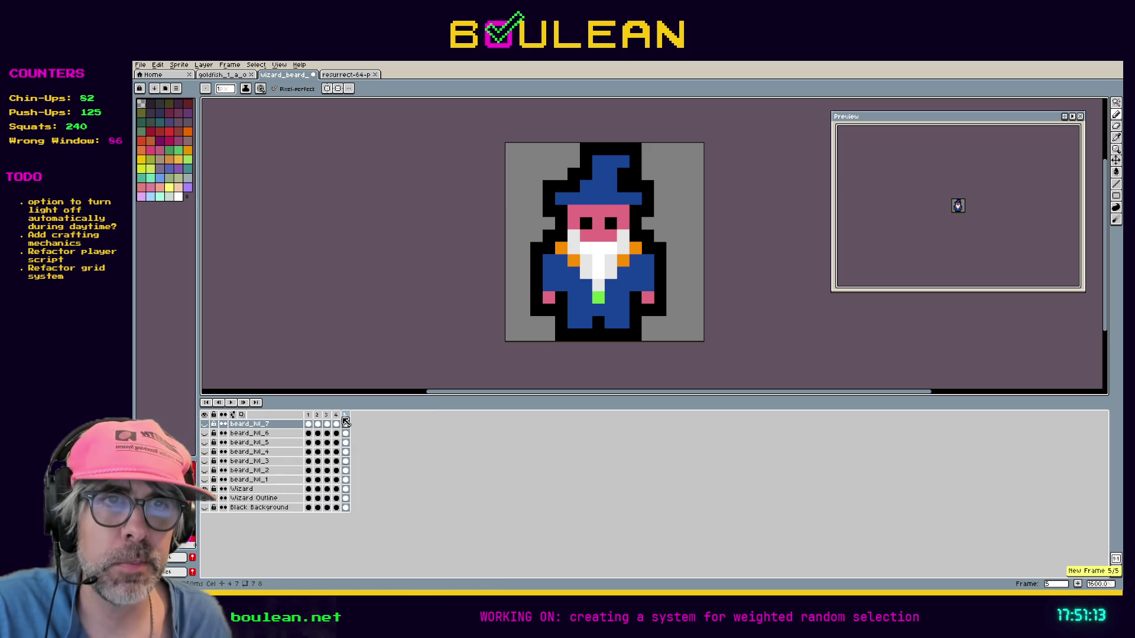
{"action": "right_click", "coordinate": [347, 416]}
{"action": "left_click", "coordinate": [354, 436]}
{"action": "right_click", "coordinate": [354, 415]}
{"action": "left_click", "coordinate": [367, 435]}
{"action": "right_click", "coordinate": [364, 415]}
{"action": "left_click", "coordinate": [377, 436]}
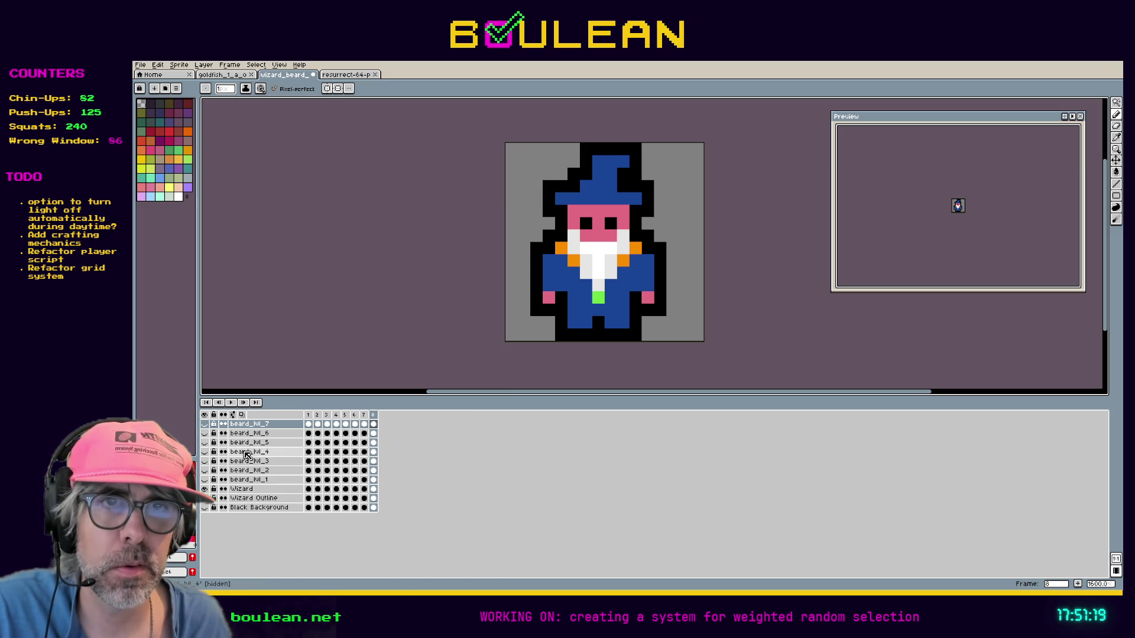
Step: Show beard layers 1, 2, 3, 5, 6 and 7, and make beard_lvl_2 the active layer
{"action": "left_click", "coordinate": [204, 480]}
{"action": "left_click", "coordinate": [204, 470]}
{"action": "left_click", "coordinate": [204, 461]}
{"action": "left_click", "coordinate": [204, 443]}
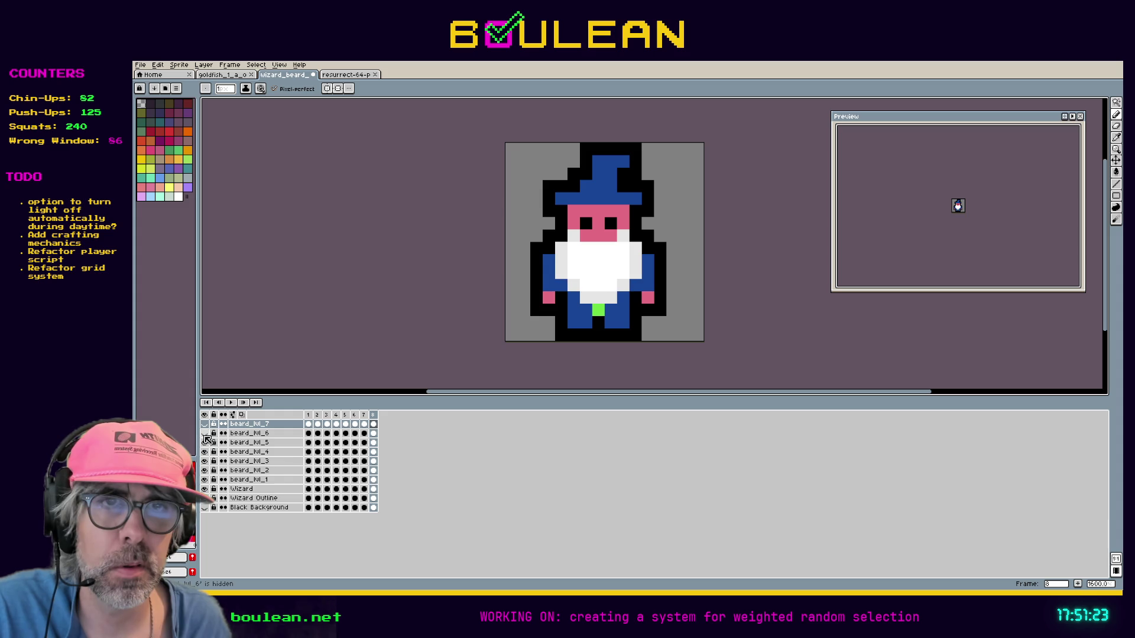
{"action": "left_click", "coordinate": [204, 433]}
{"action": "left_click", "coordinate": [204, 424]}
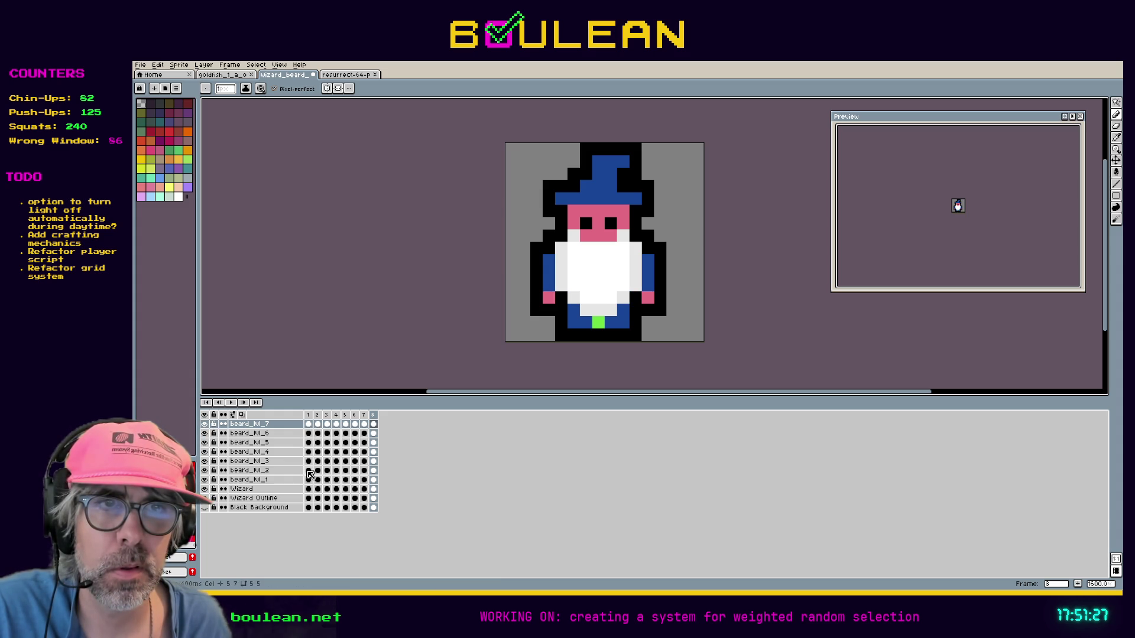
{"action": "left_click", "coordinate": [209, 473], "text": "shift"}
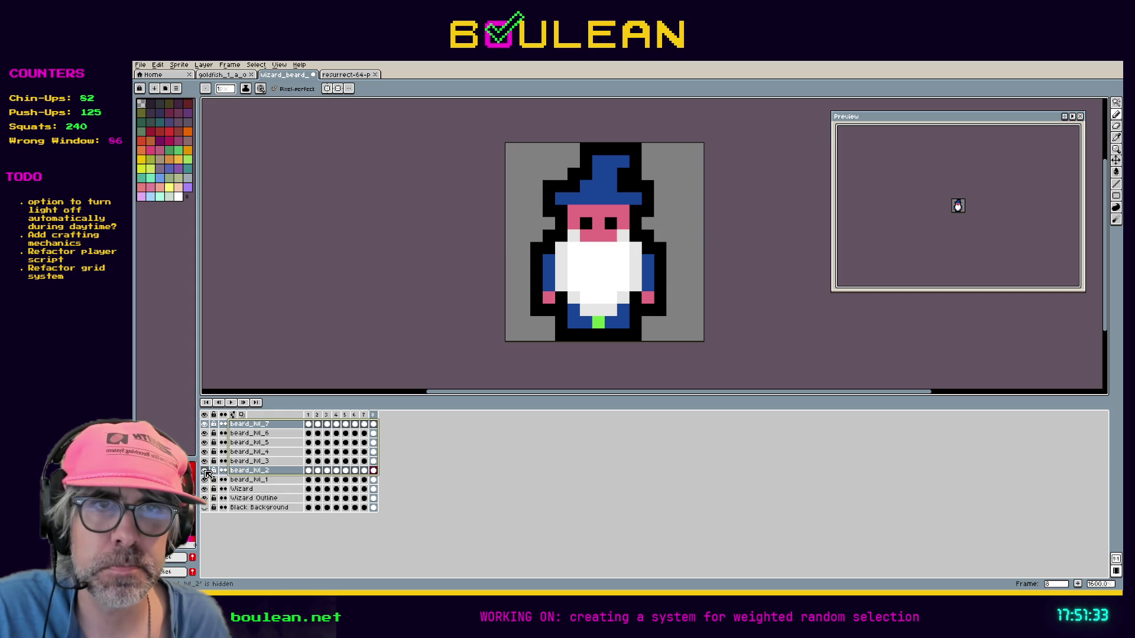
Step: Hide the beard layers one by one to inspect frame 1's smallest beard
{"action": "left_click", "coordinate": [204, 433]}
{"action": "left_click", "coordinate": [204, 443]}
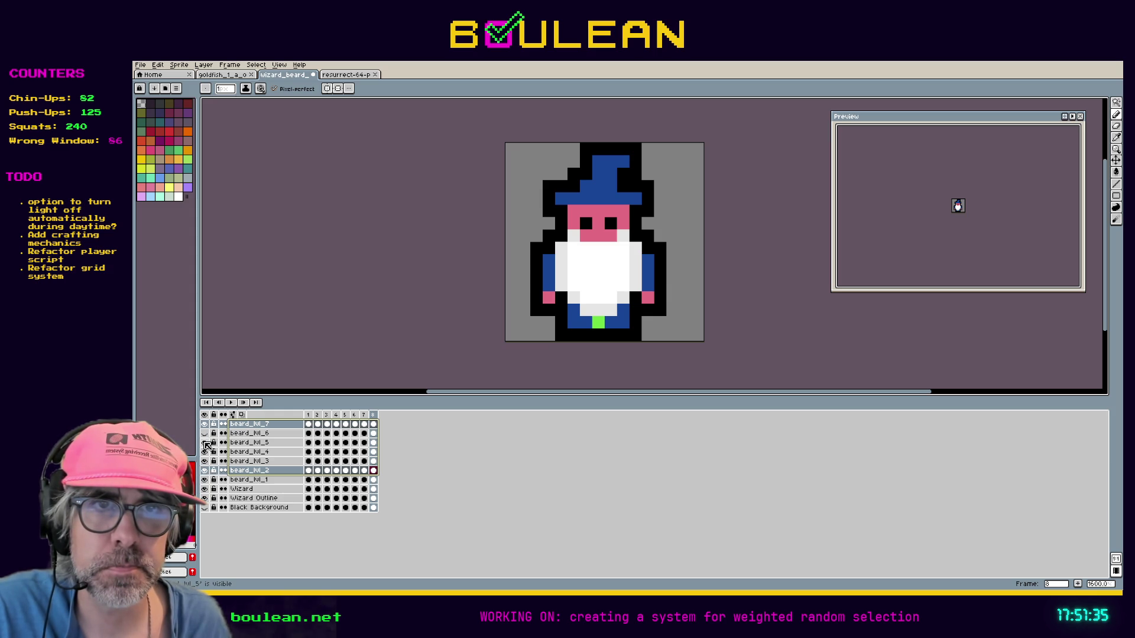
{"action": "left_click", "coordinate": [204, 452]}
{"action": "left_click", "coordinate": [204, 471]}
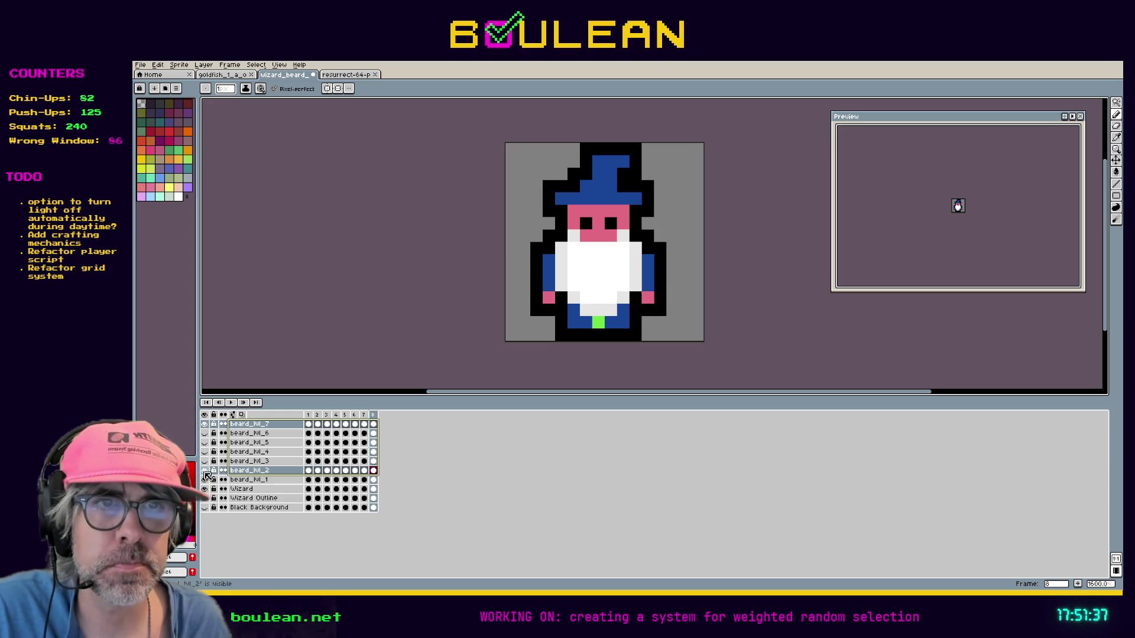
{"action": "left_click", "coordinate": [204, 480]}
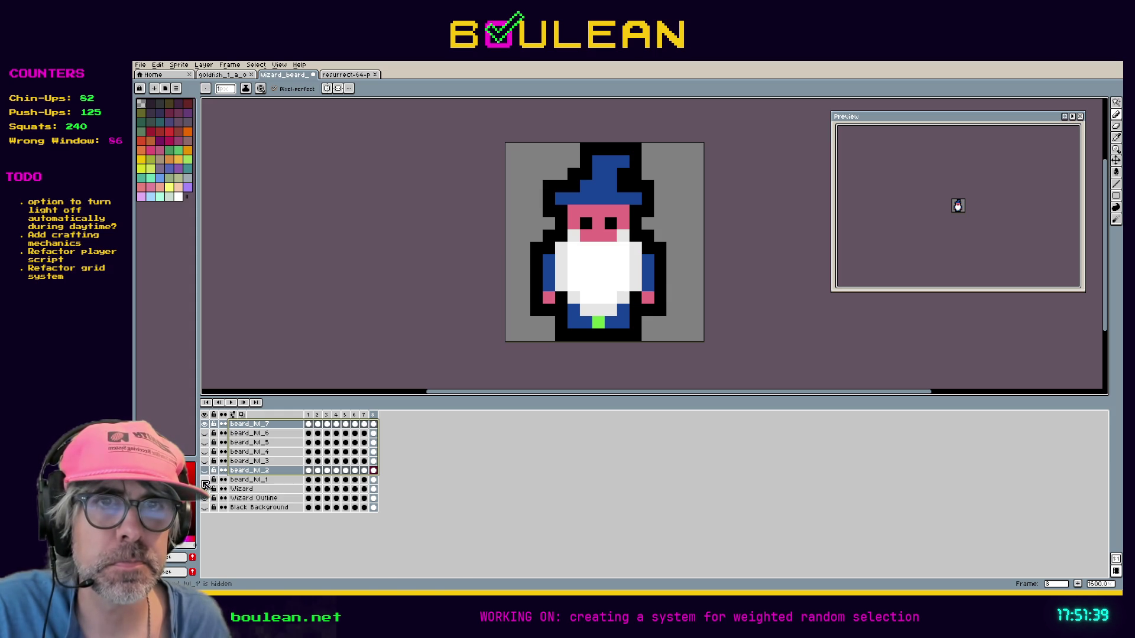
{"action": "left_click", "coordinate": [308, 415]}
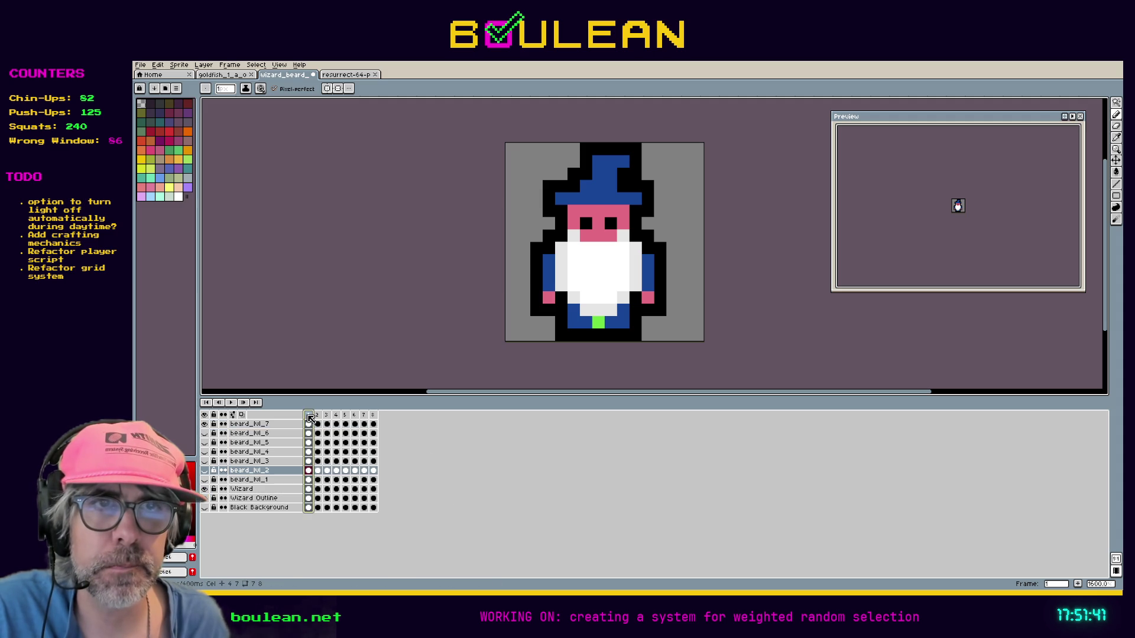
{"action": "left_click", "coordinate": [205, 424]}
{"action": "left_click", "coordinate": [205, 461]}
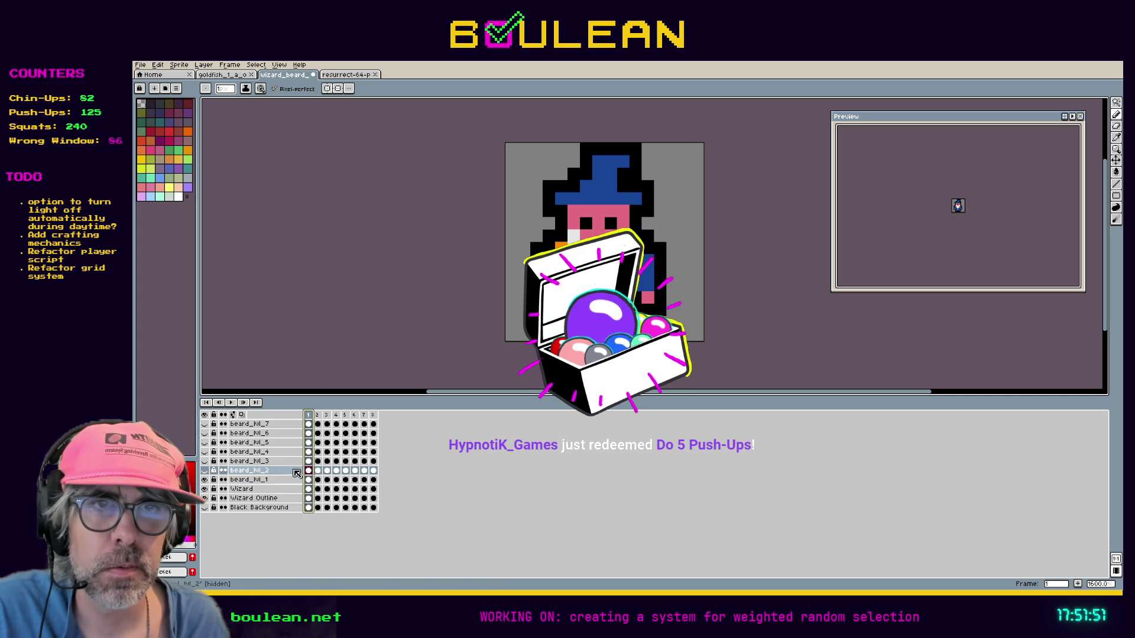
Step: On frame 2, re-show beard_lvl_2, 4, 5 and 7 to compare against frame 1
{"action": "left_click", "coordinate": [319, 416]}
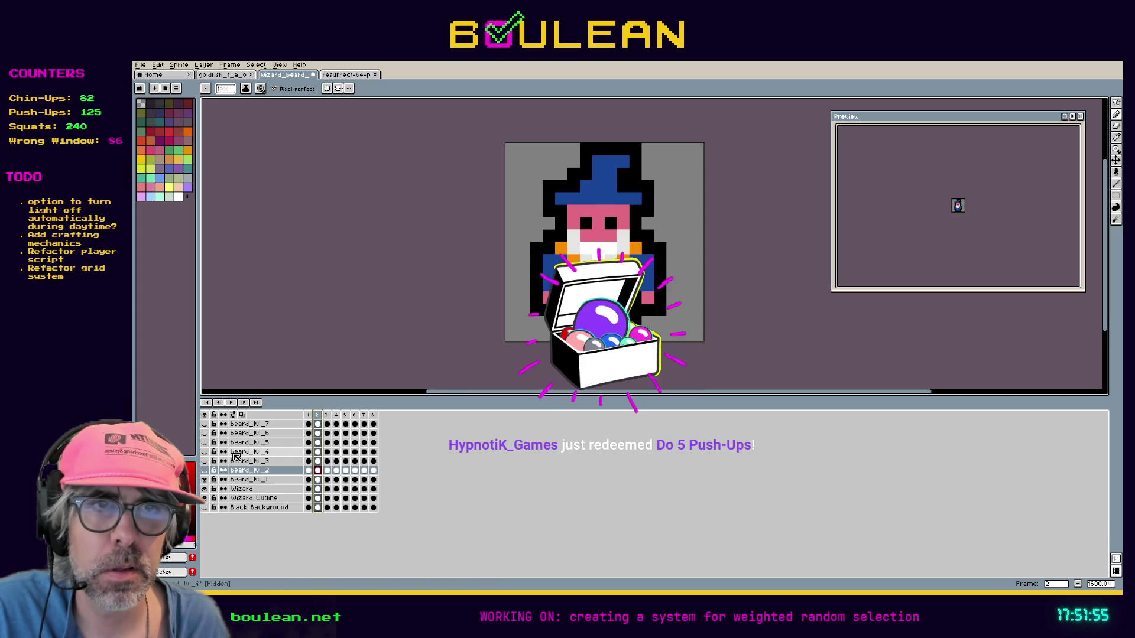
{"action": "left_click", "coordinate": [205, 471]}
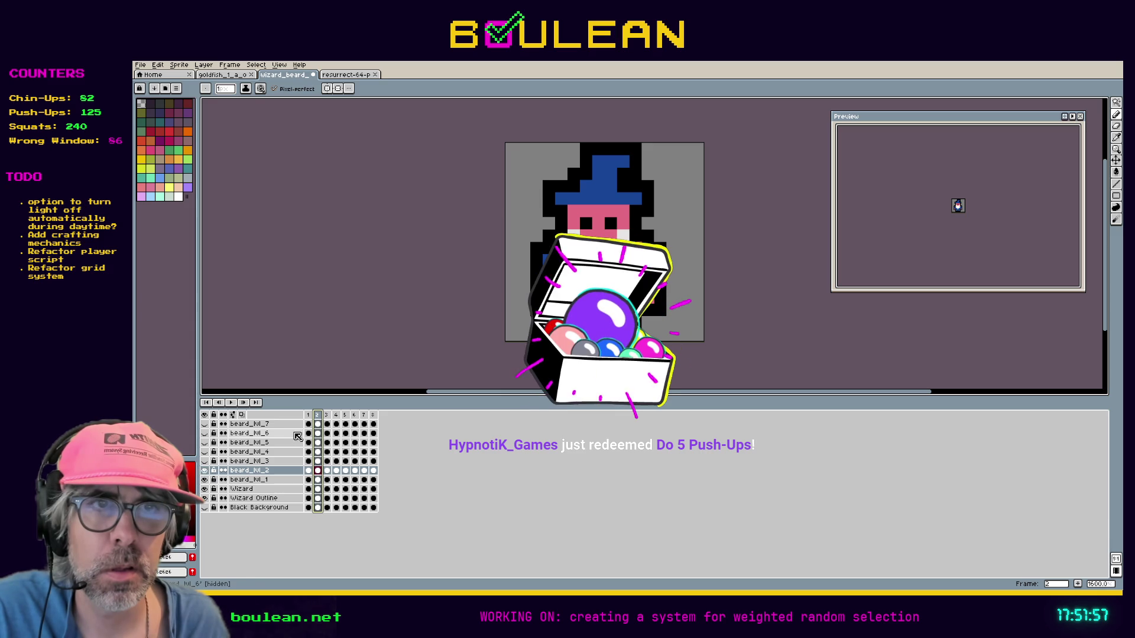
{"action": "left_click", "coordinate": [308, 415]}
{"action": "left_click", "coordinate": [318, 415]}
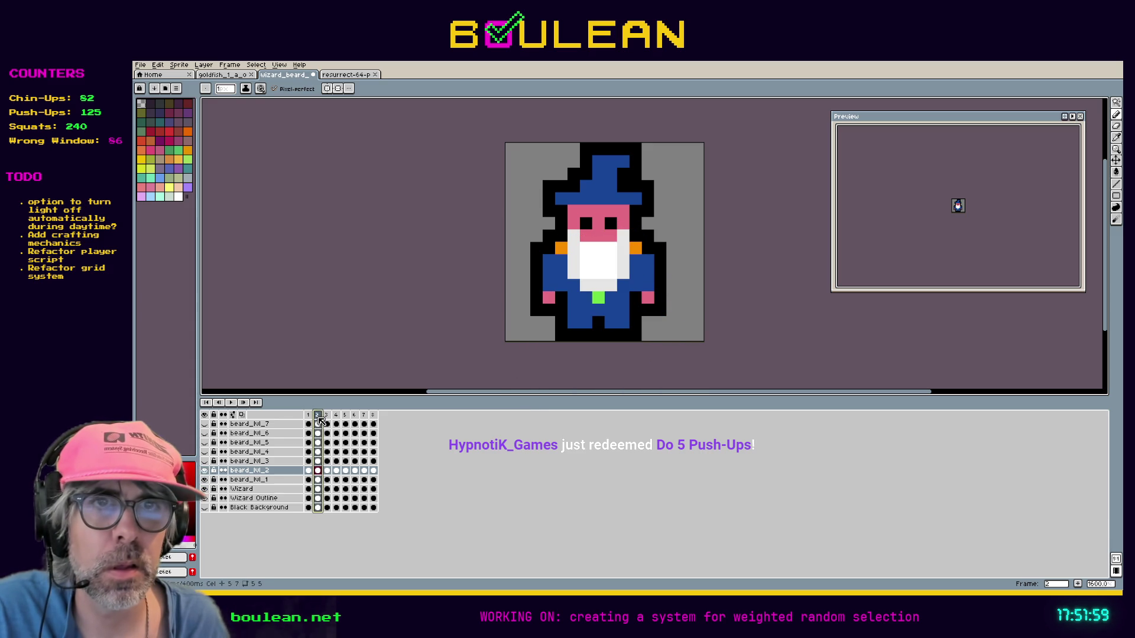
{"action": "left_click", "coordinate": [205, 452]}
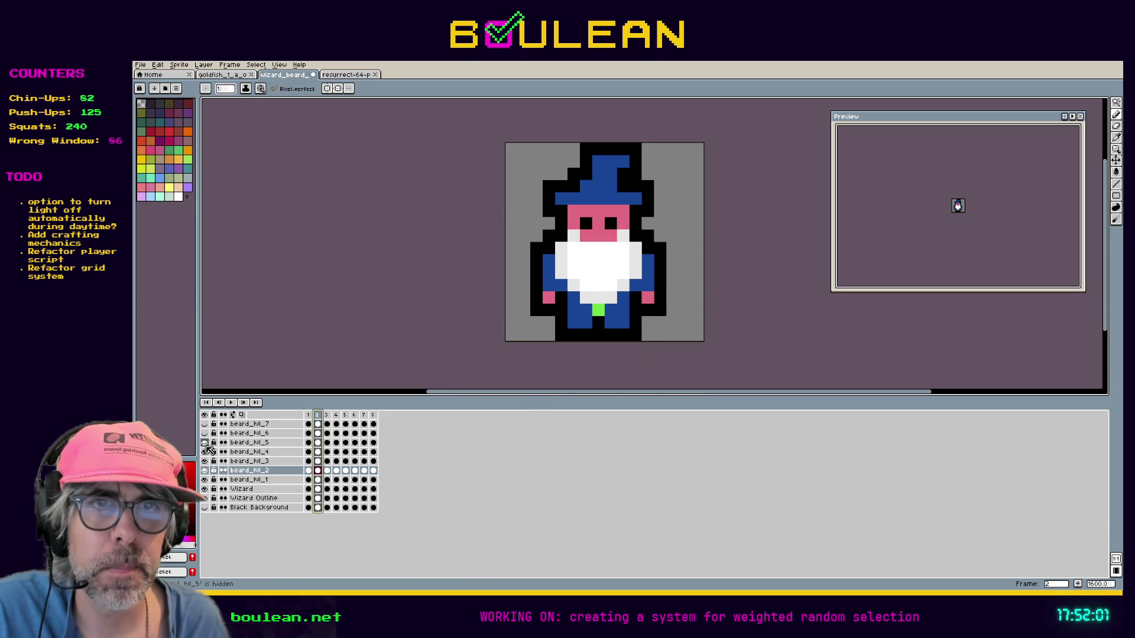
{"action": "left_click", "coordinate": [205, 423]}
{"action": "left_click", "coordinate": [204, 442]}
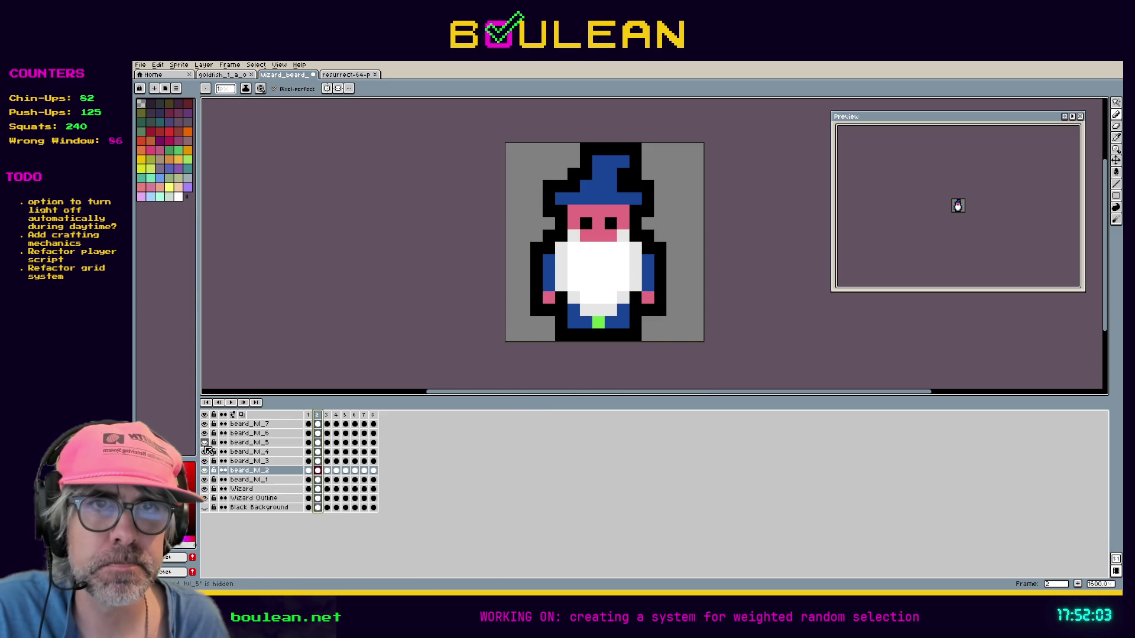
{"action": "left_click", "coordinate": [308, 416]}
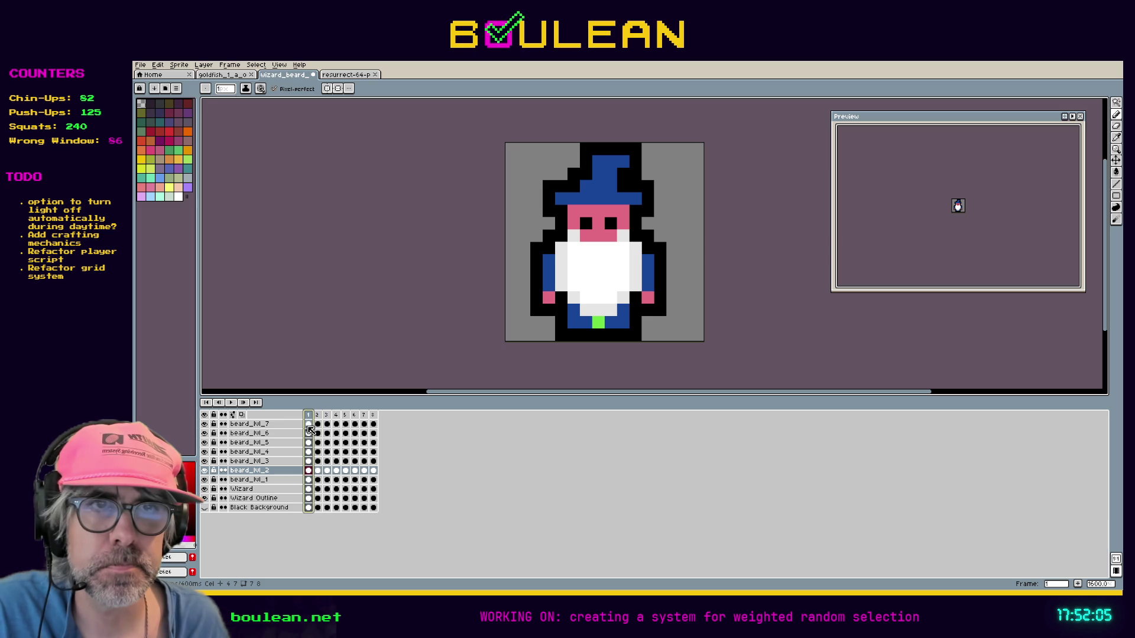
Step: Clear frame 1's cels on beard_lvl_7 down through beard_lvl_2
{"action": "left_click_drag", "start_coordinate": [308, 426], "coordinate": [308, 463]}
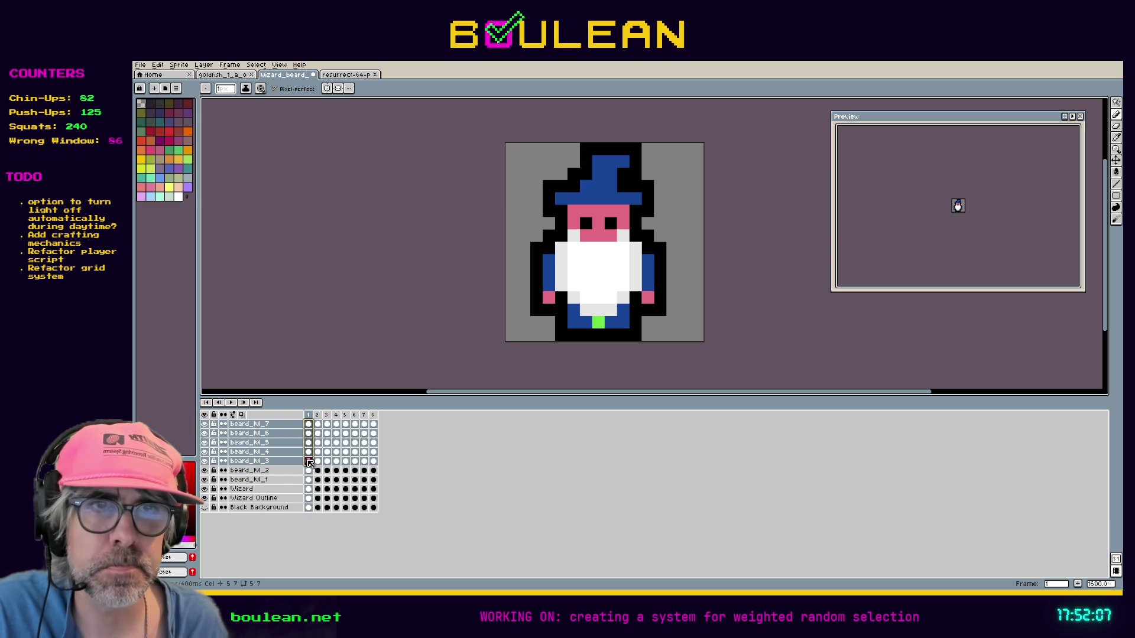
{"action": "key", "text": "Delete"}
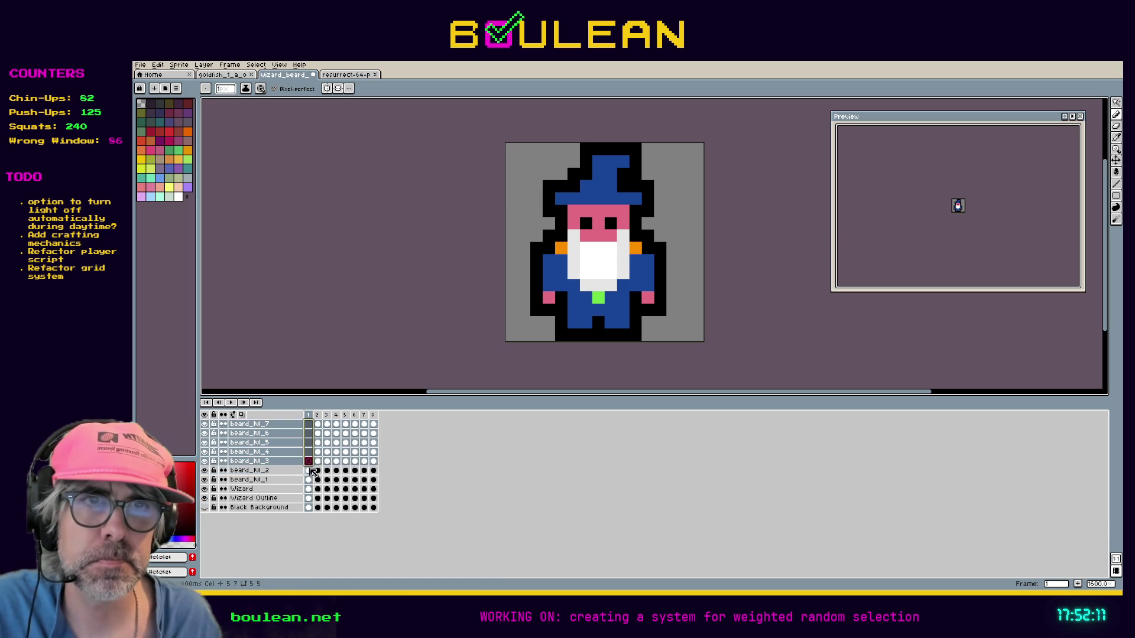
{"action": "left_click", "coordinate": [310, 471]}
{"action": "key", "text": "Delete"}
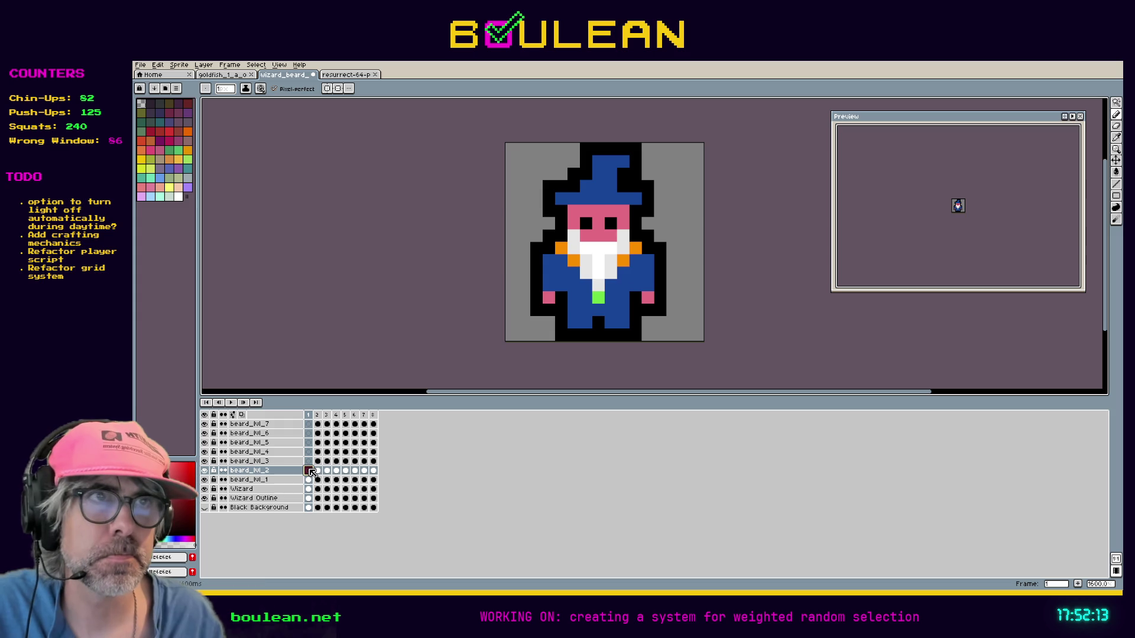
Step: Clear frame 2's cels on the larger beard layers down to beard_lvl_3
{"action": "left_click_drag", "start_coordinate": [318, 452], "coordinate": [320, 428]}
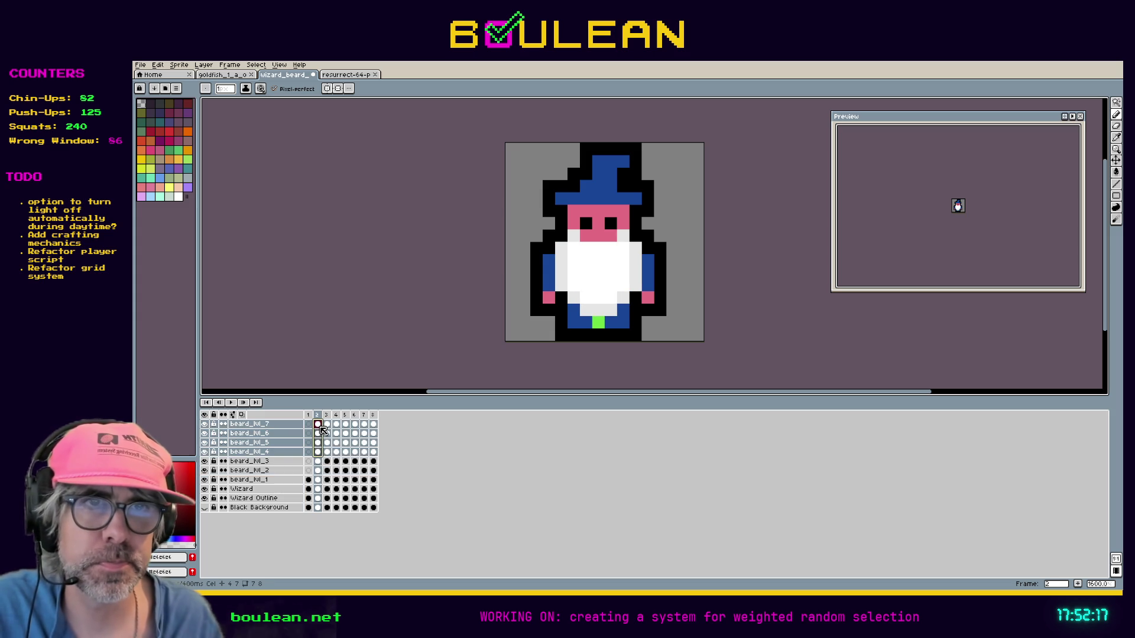
{"action": "key", "text": "Delete"}
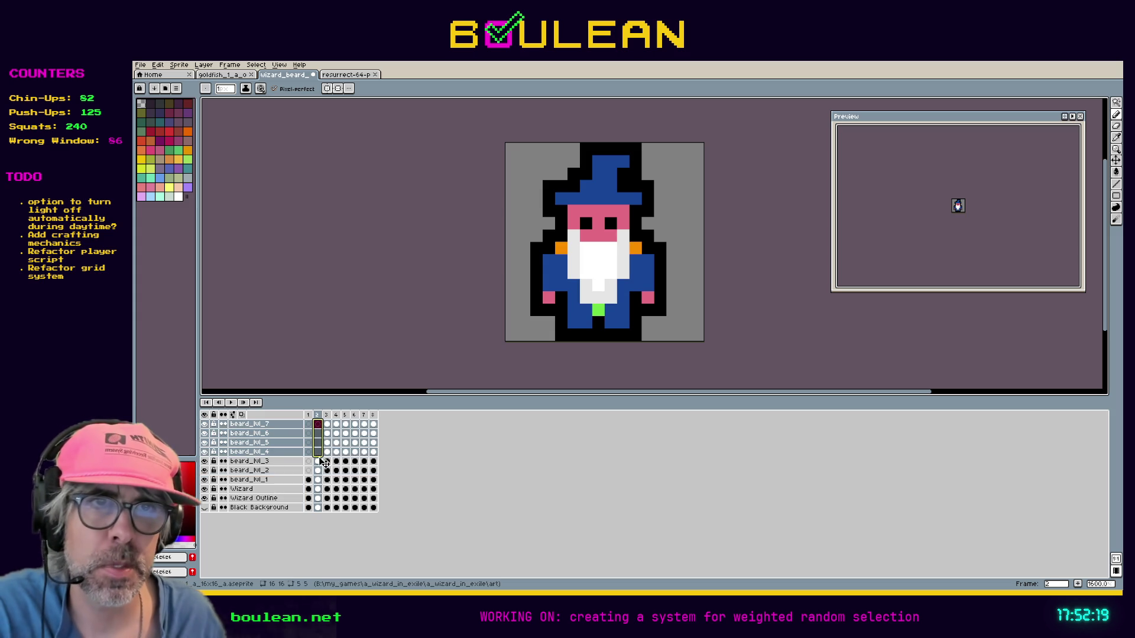
{"action": "left_click", "coordinate": [318, 462]}
{"action": "key", "text": "Delete"}
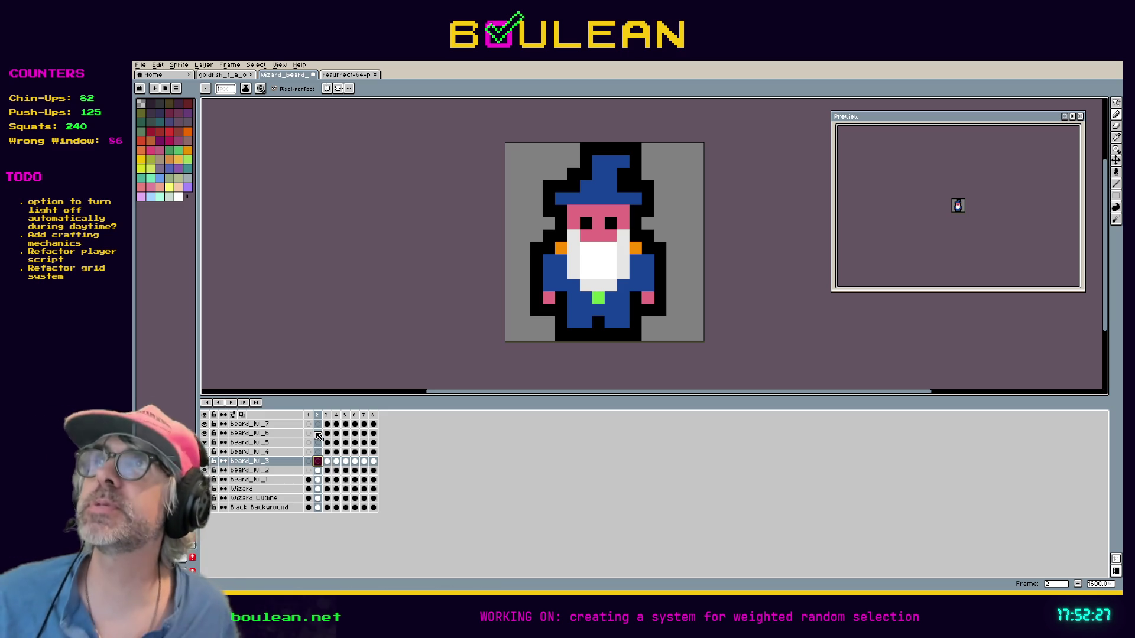
{"action": "left_click", "coordinate": [375, 416]}
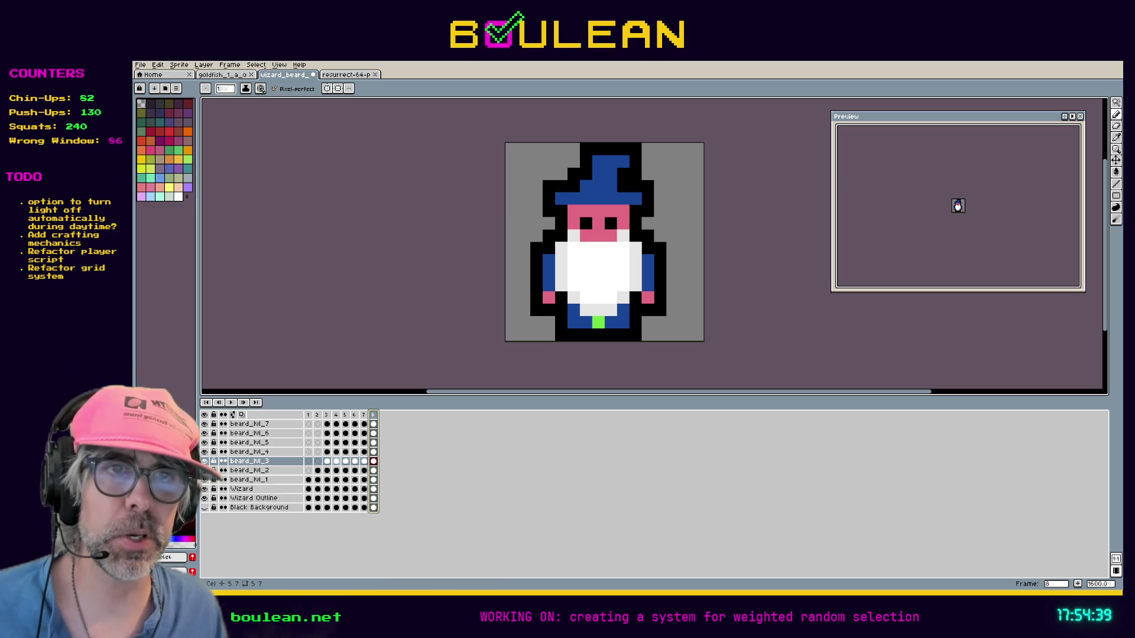
Step: Select the beard cels from beard_lvl_4 at frame 3 up to beard_lvl_7
{"action": "left_click", "coordinate": [327, 452]}
{"action": "mouse_move", "coordinate": [330, 455]}
{"action": "left_mouse_down"}
{"action": "mouse_move", "coordinate": [327, 425]}
{"action": "mouse_move", "coordinate": [335, 445]}
{"action": "mouse_move", "coordinate": [349, 429]}
{"action": "left_mouse_up"}
{"action": "left_click", "coordinate": [355, 426]}
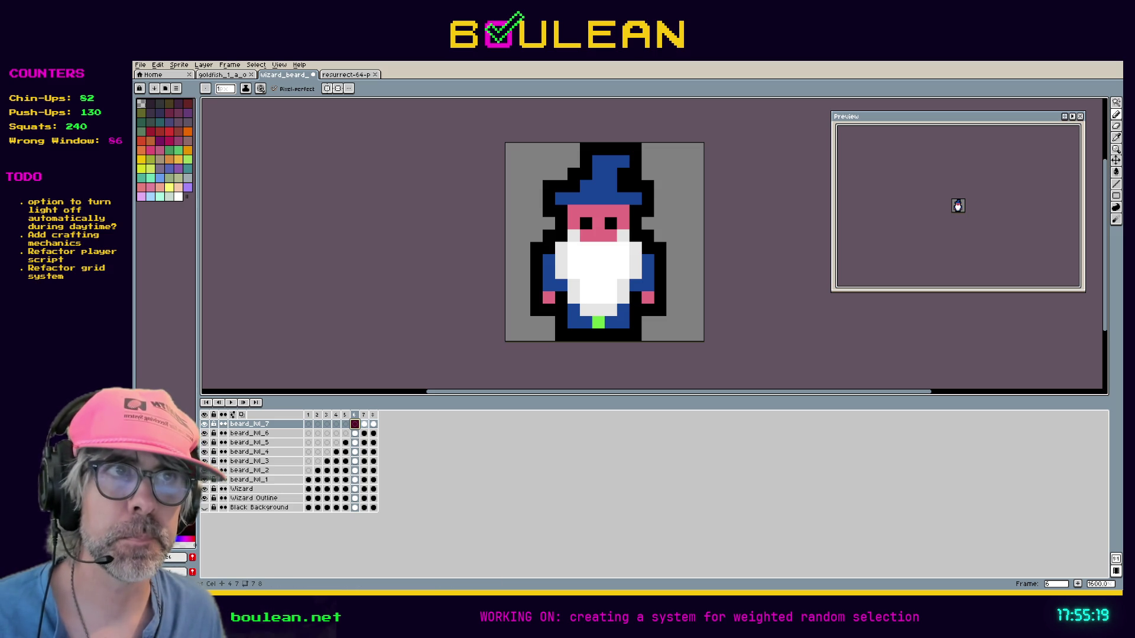
{"action": "left_click", "coordinate": [364, 425]}
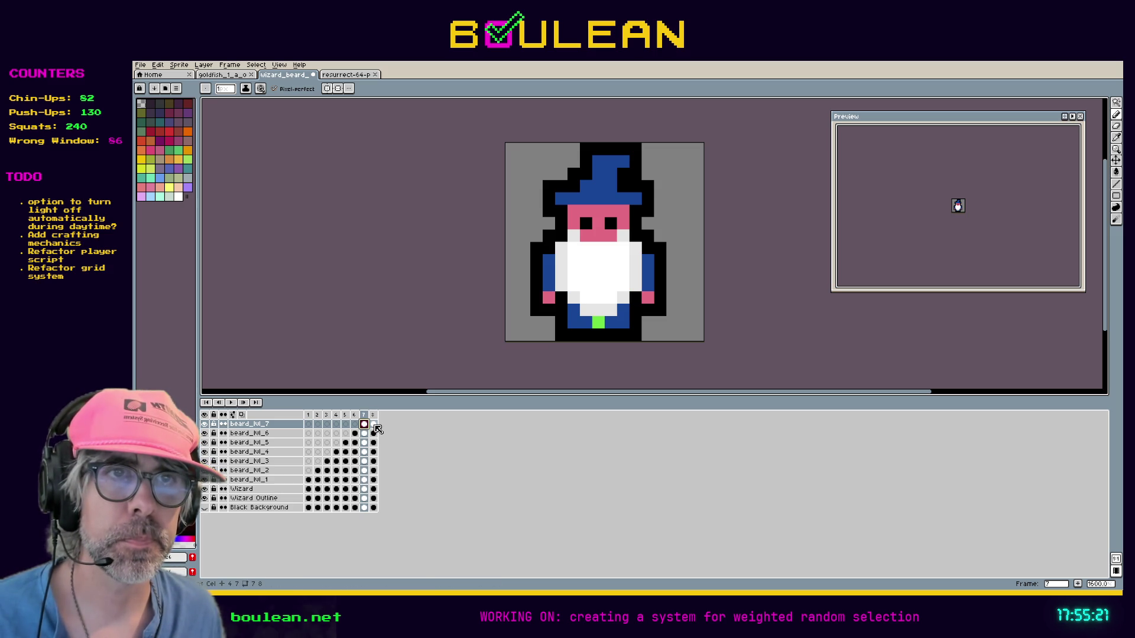
Step: Delete the empty eighth frame and return to frame 1
{"action": "left_click", "coordinate": [373, 415]}
{"action": "right_click", "coordinate": [373, 416]}
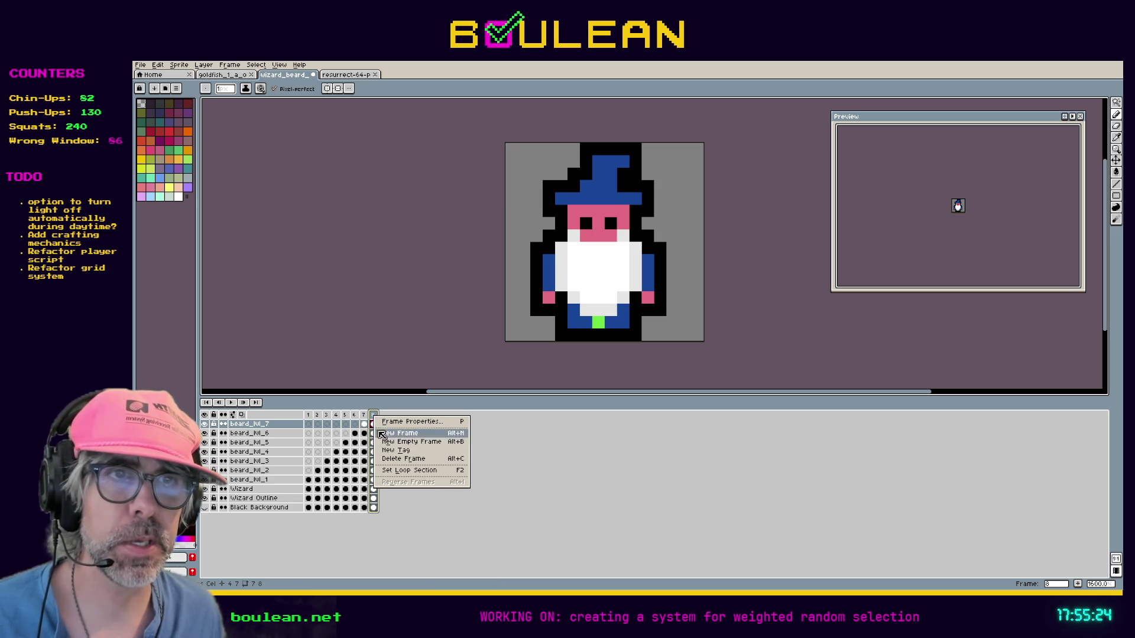
{"action": "left_click", "coordinate": [434, 460]}
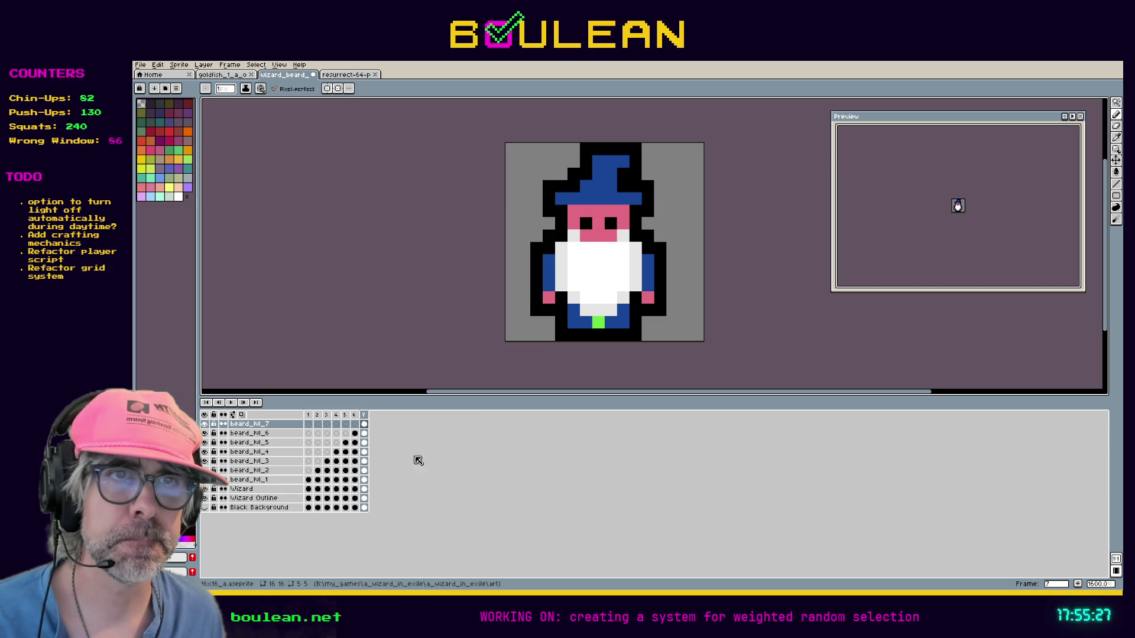
{"action": "left_click", "coordinate": [308, 415]}
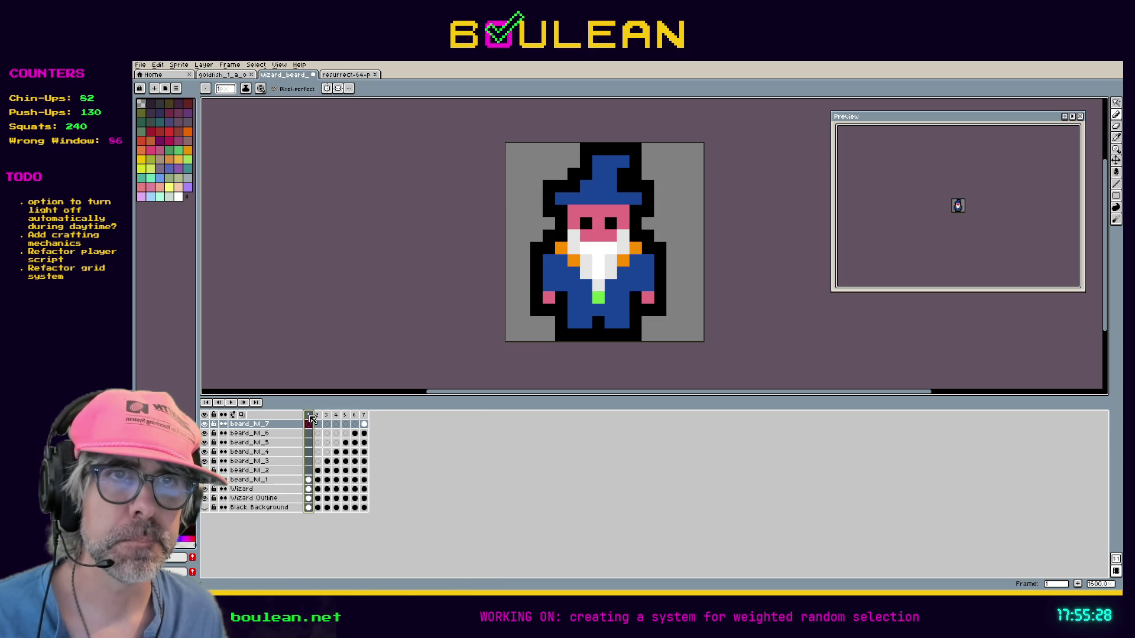
{"action": "left_click", "coordinate": [231, 403]}
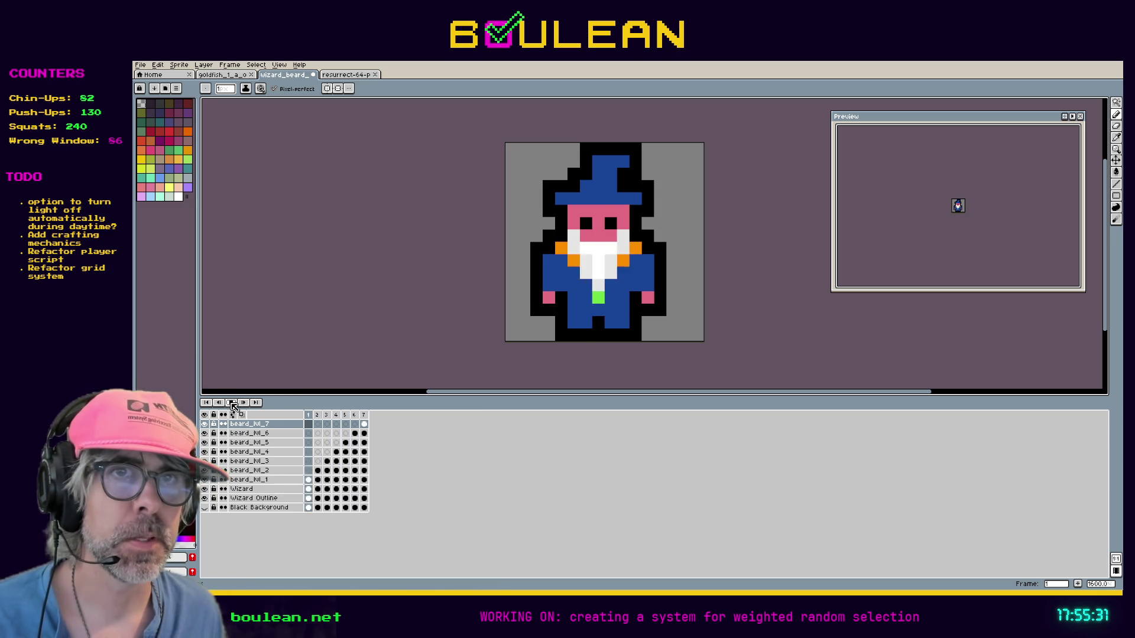
{"action": "right_click", "coordinate": [233, 406]}
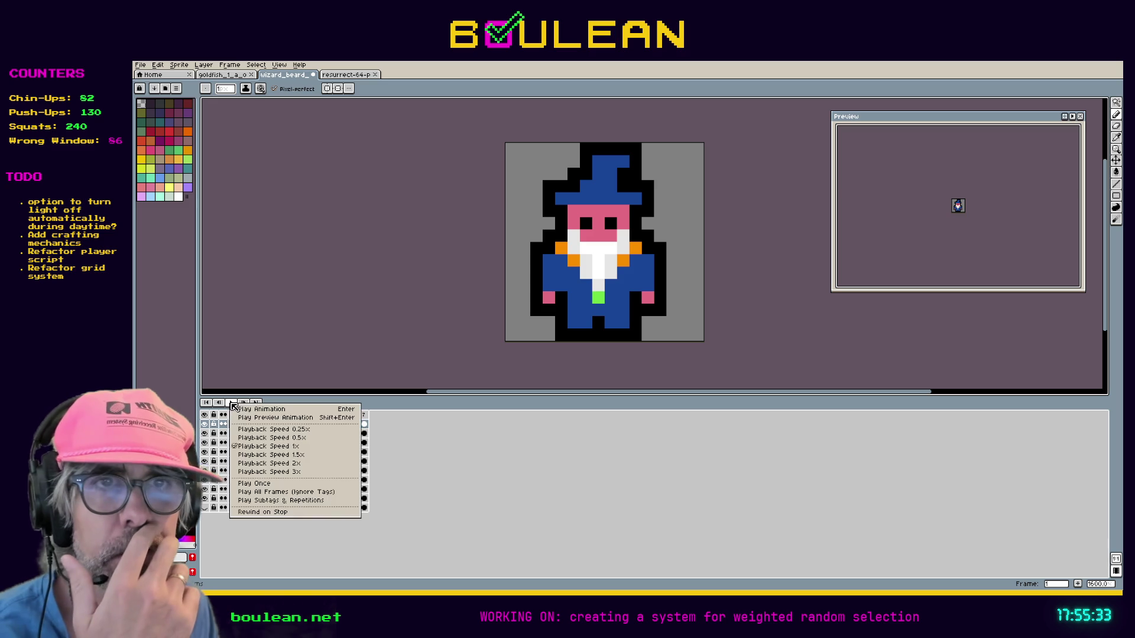
{"action": "left_click", "coordinate": [235, 409]}
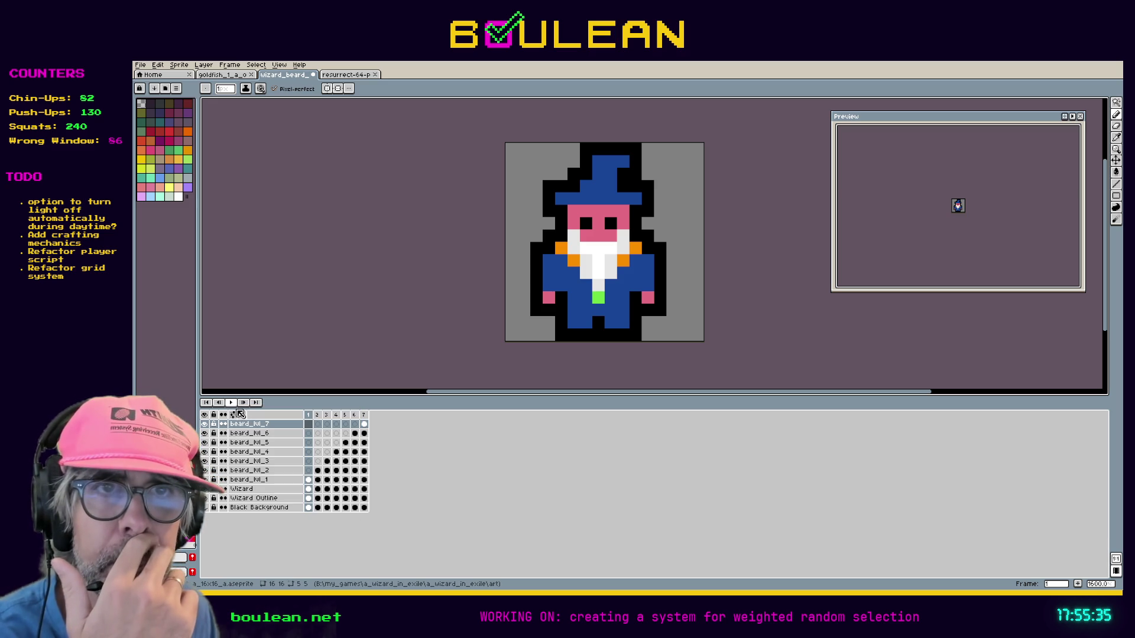
{"action": "left_click", "coordinate": [236, 409]}
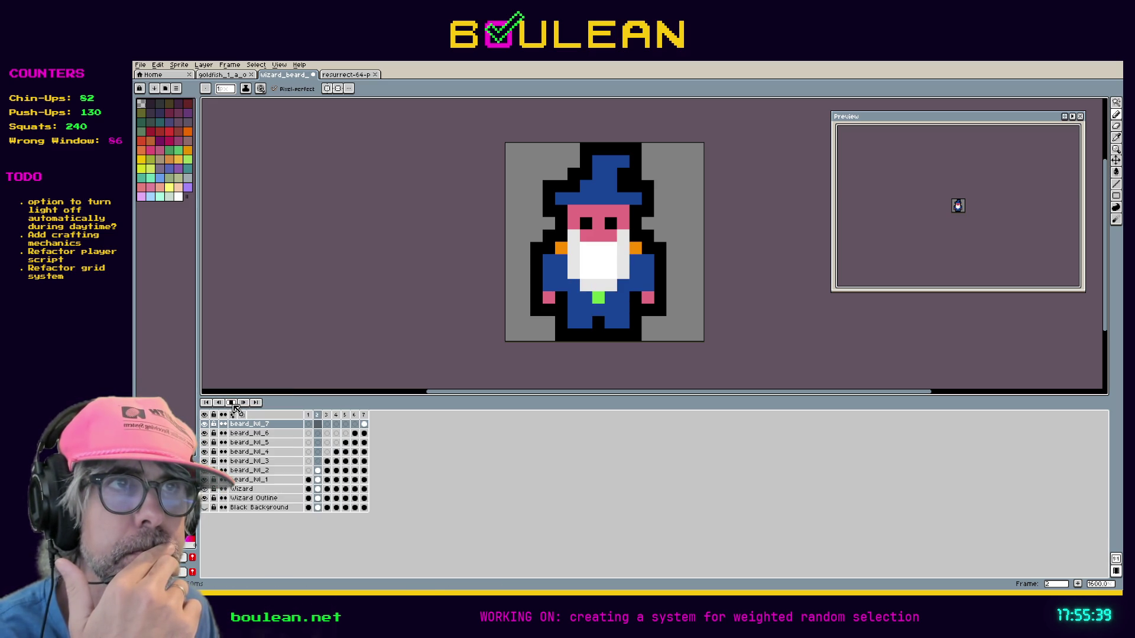
{"action": "right_click", "coordinate": [236, 407]}
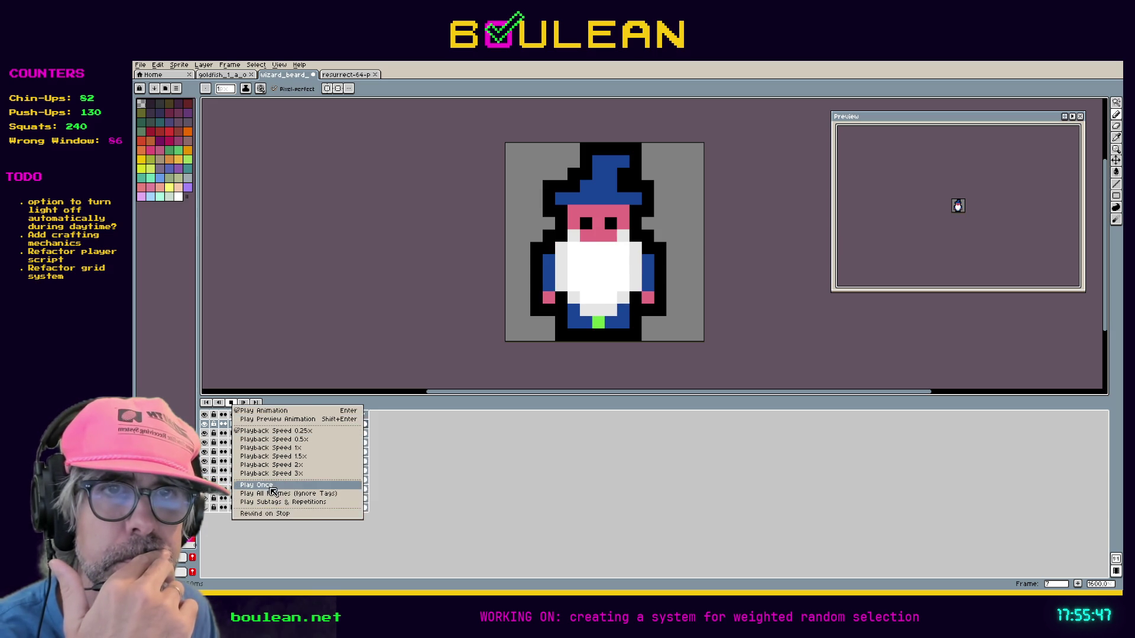
{"action": "left_click", "coordinate": [271, 488]}
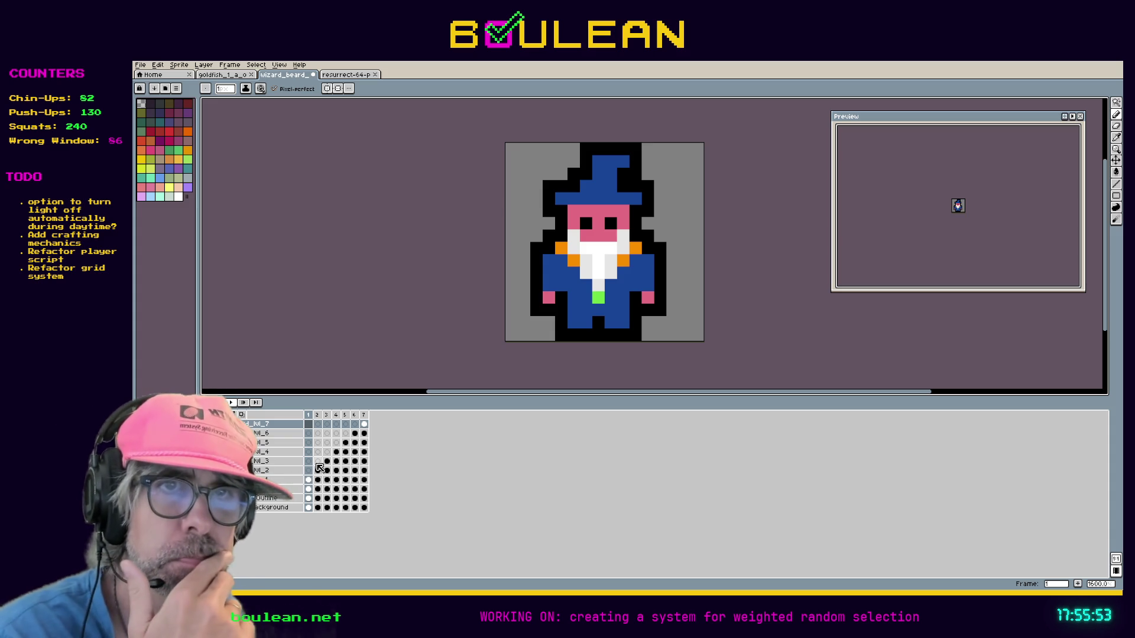
{"action": "right_click", "coordinate": [232, 406]}
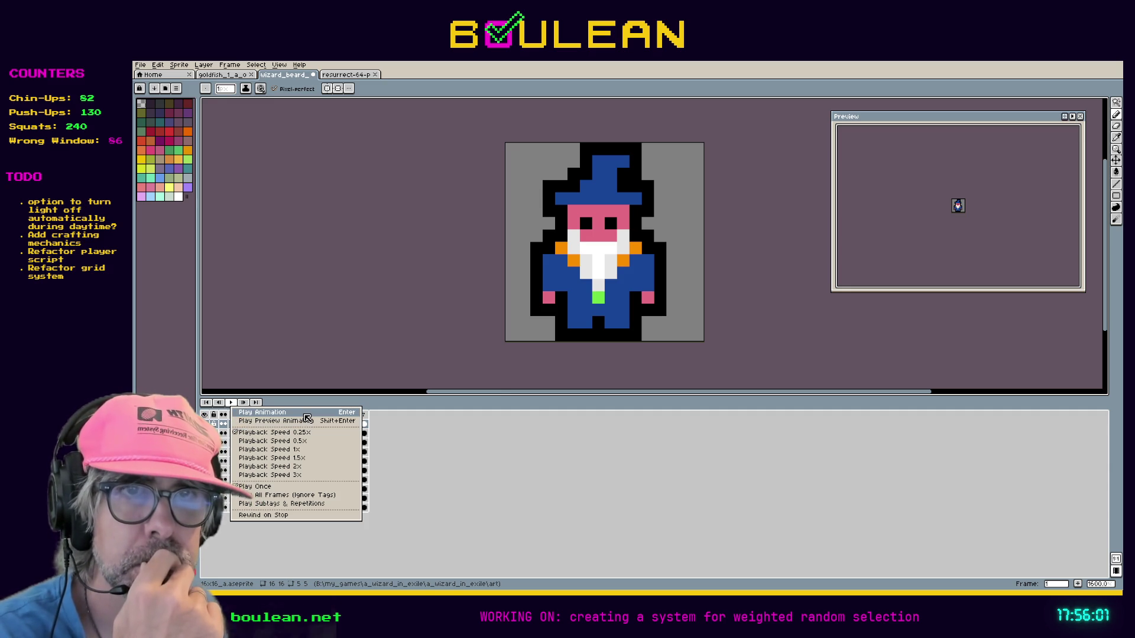
{"action": "left_click", "coordinate": [283, 486]}
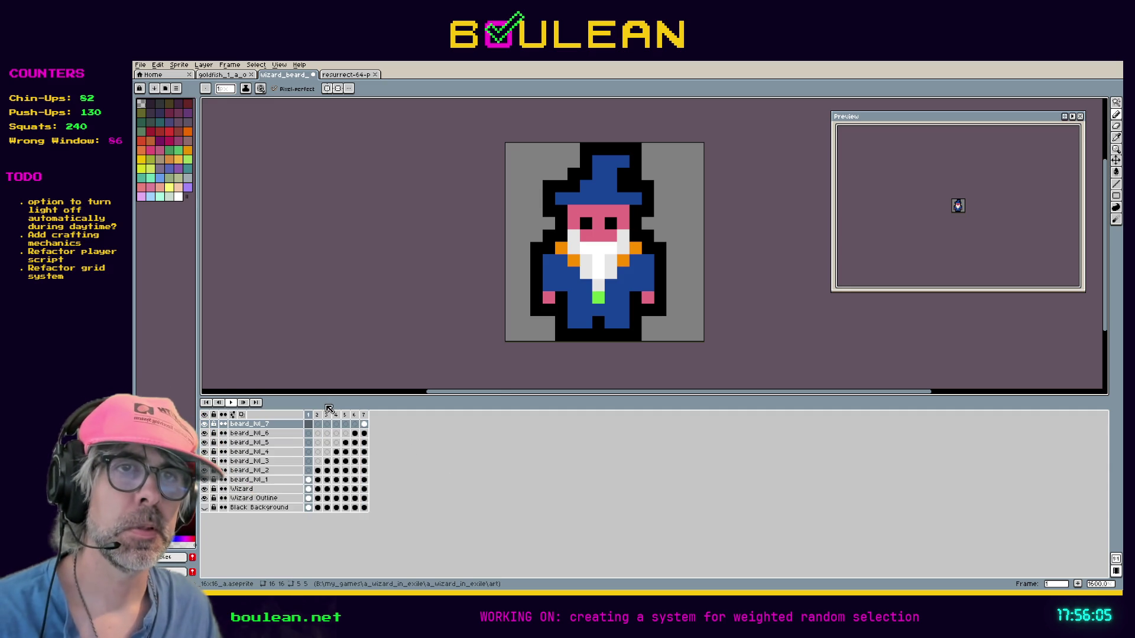
Step: Hide the Wizard and Wizard Outline layers so only the beard remains
{"action": "key", "text": "Right"}
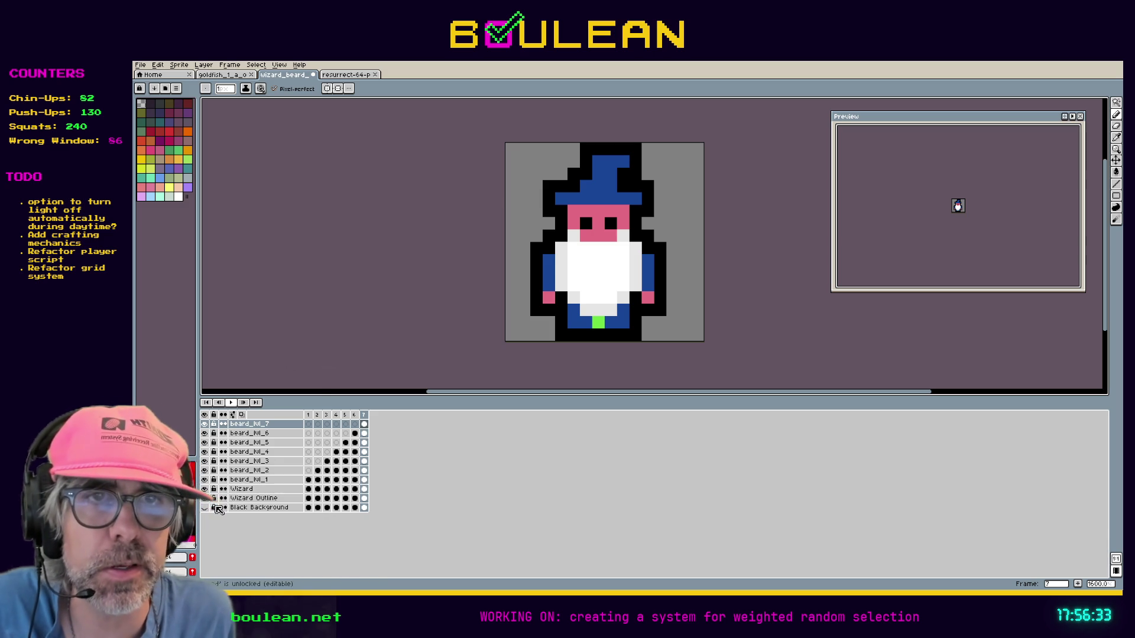
{"action": "left_click", "coordinate": [205, 488]}
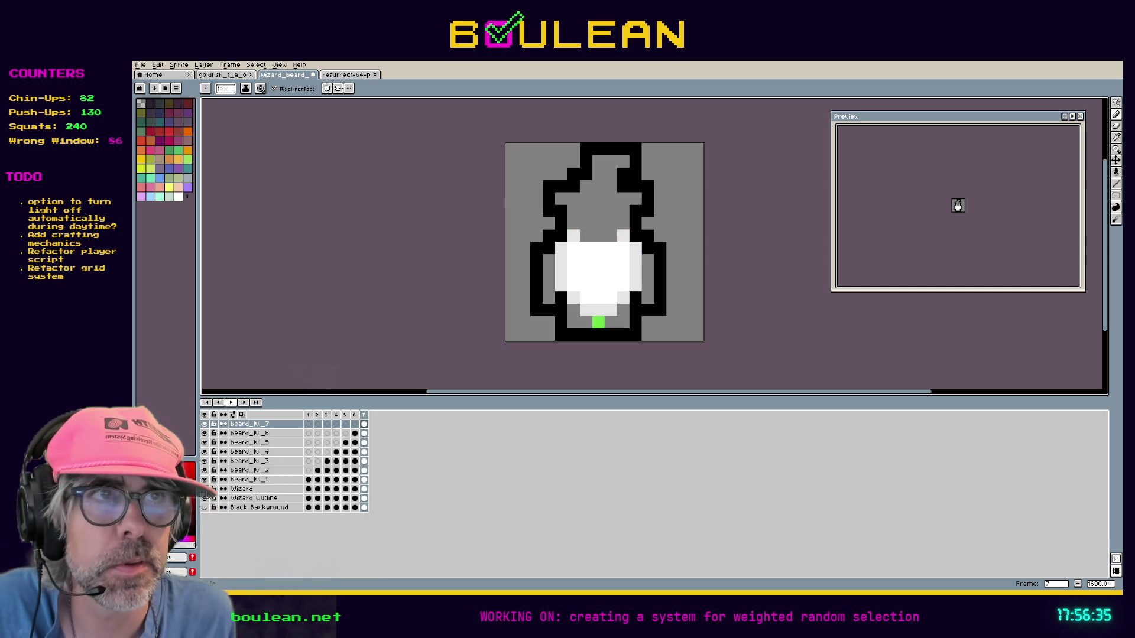
{"action": "left_click", "coordinate": [204, 498]}
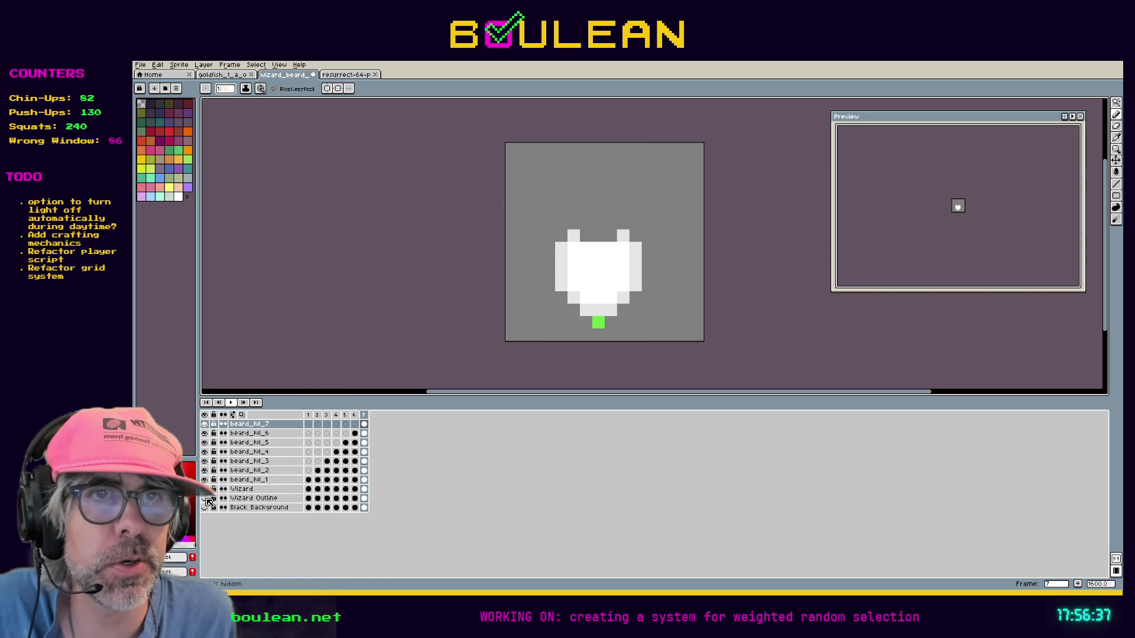
Step: Play the beard-only animation to check it, then save the sprite file
{"action": "left_click", "coordinate": [311, 419]}
{"action": "left_click", "coordinate": [234, 403]}
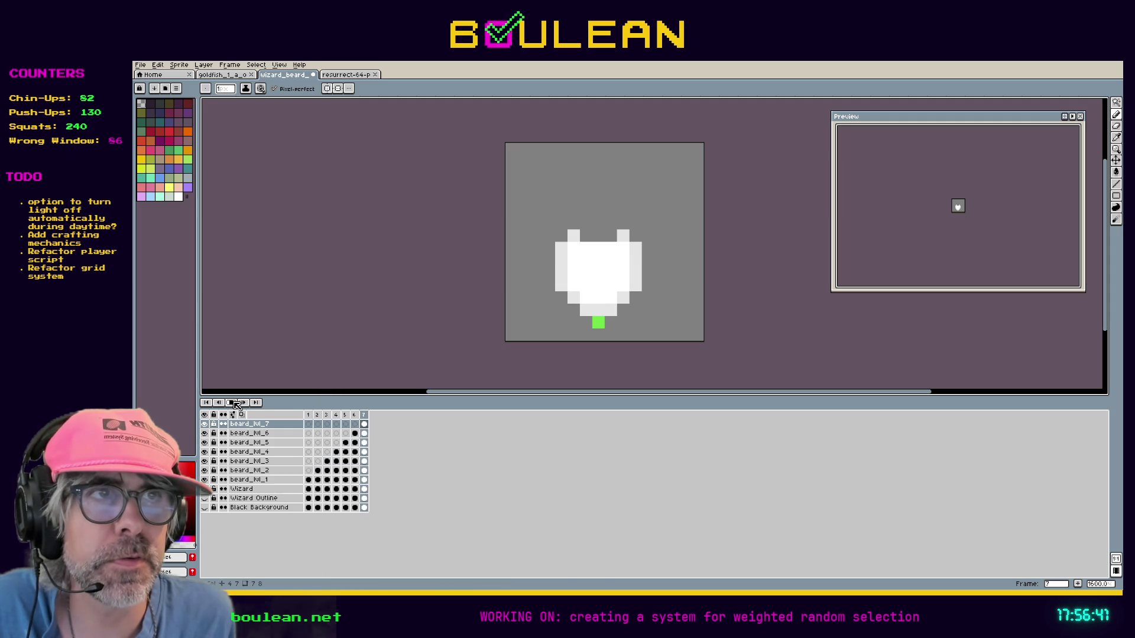
{"action": "left_click", "coordinate": [236, 404]}
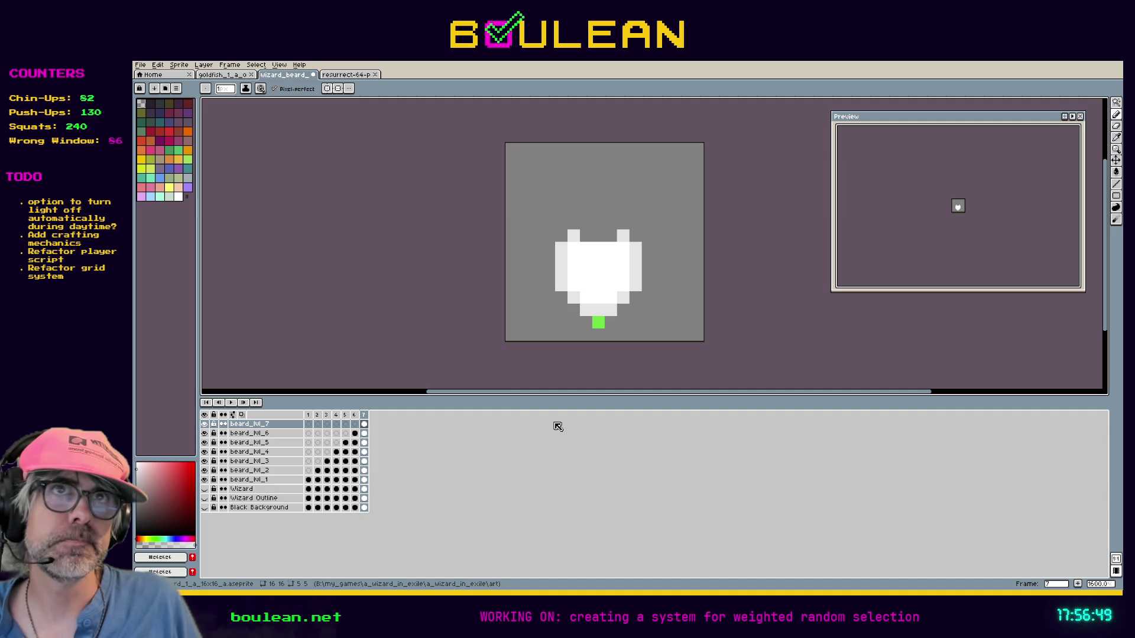
{"action": "key", "text": "ctrl+s"}
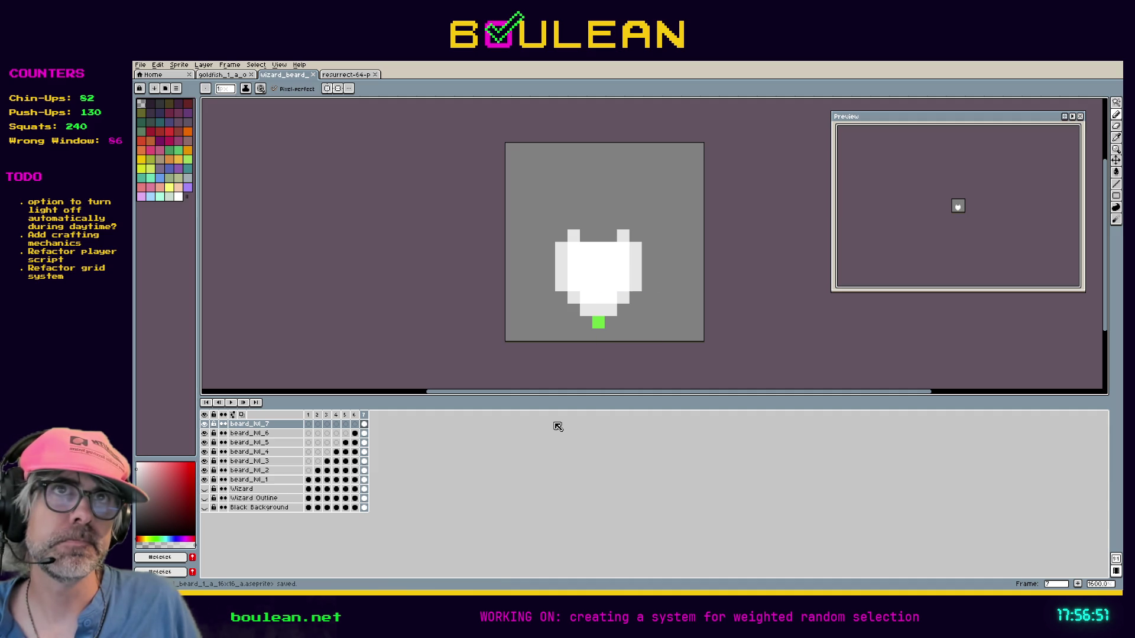
{"action": "left_click", "coordinate": [140, 65]}
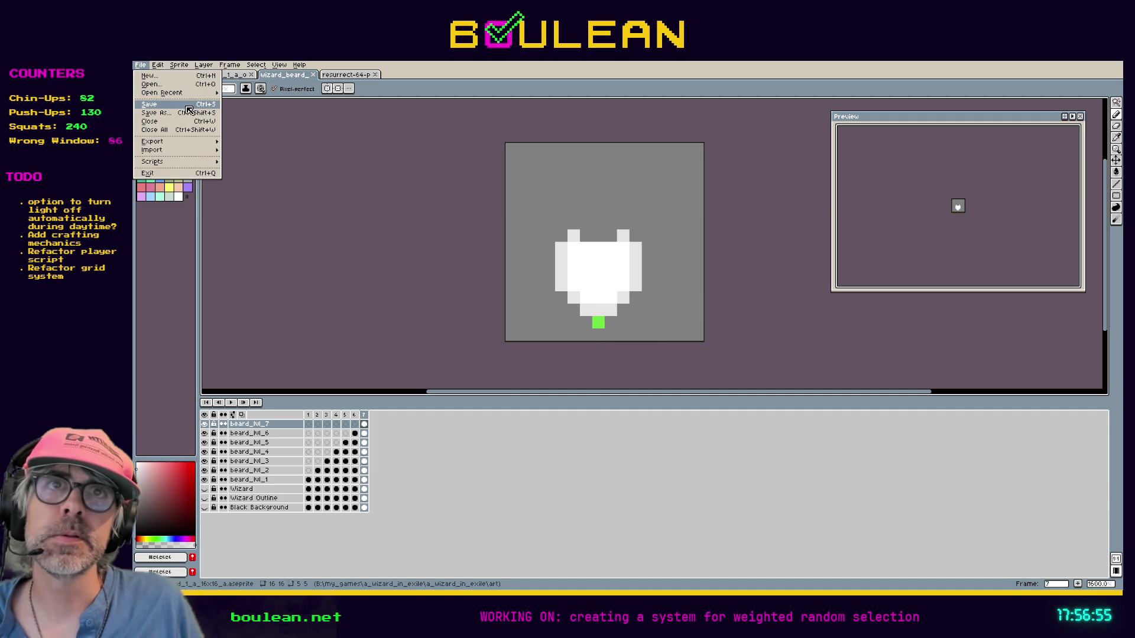
Step: Set up the GIF export as wizard_beard_t_a_16x16_a.gif at 100%, all frames, forward direction
{"action": "mouse_move", "coordinate": [192, 143]}
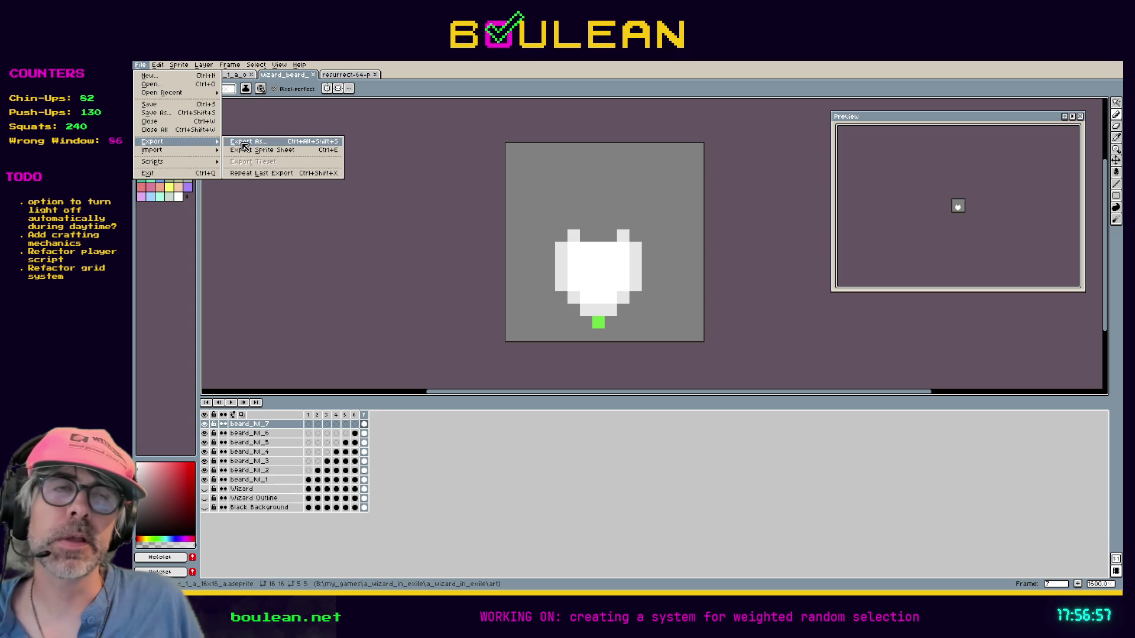
{"action": "left_click", "coordinate": [244, 143]}
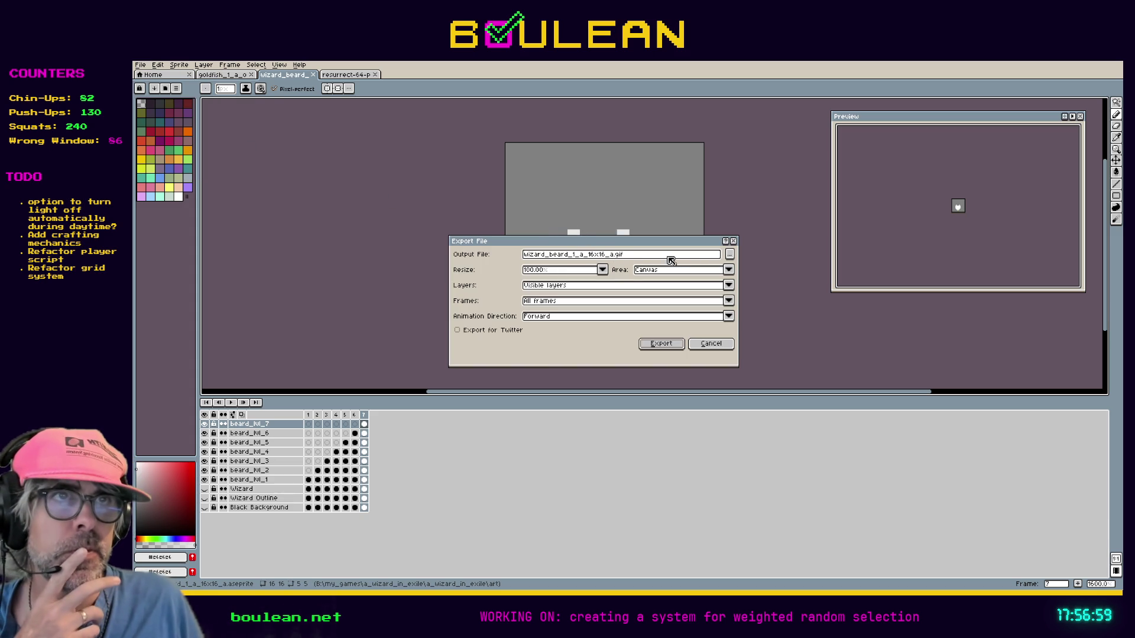
{"action": "left_click", "coordinate": [730, 256]}
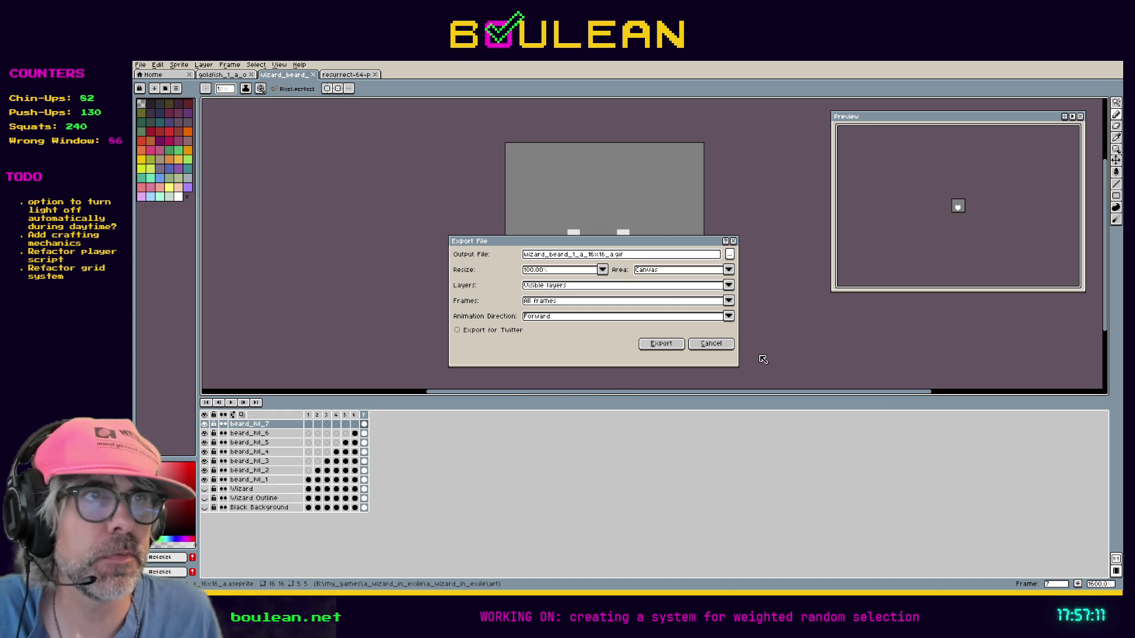
{"action": "left_click", "coordinate": [711, 343]}
{"action": "left_click", "coordinate": [139, 65]}
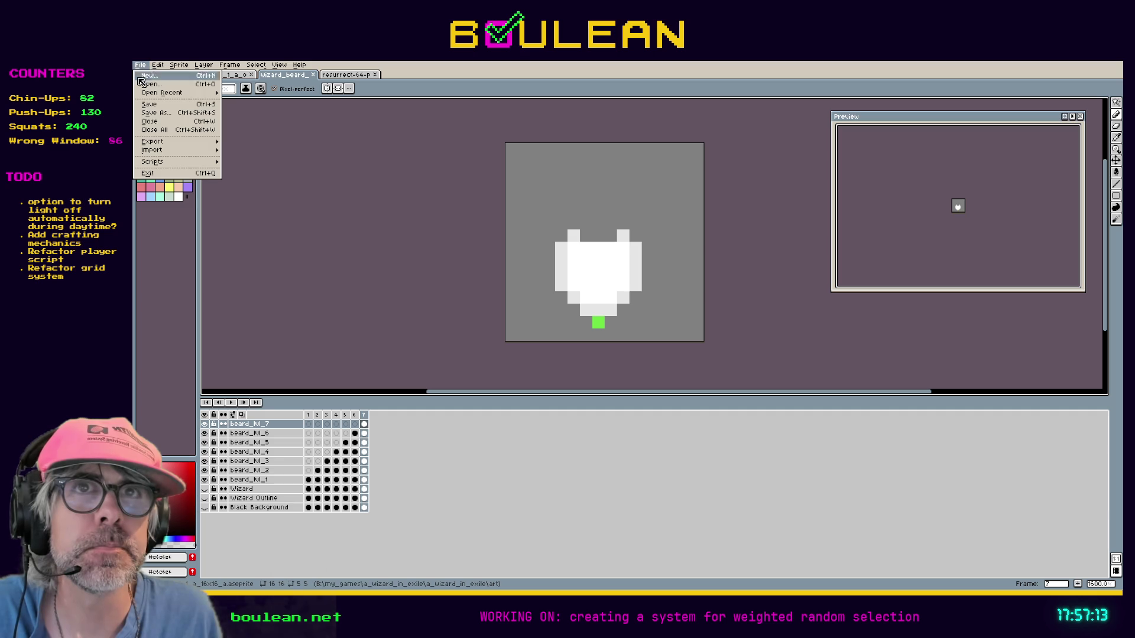
Step: In Export Sprite Sheet, rename the output to wizard_beard_1_a_animation_16x16.png, dropping the _x2 suffix
{"action": "mouse_move", "coordinate": [177, 142]}
{"action": "left_click", "coordinate": [259, 152]}
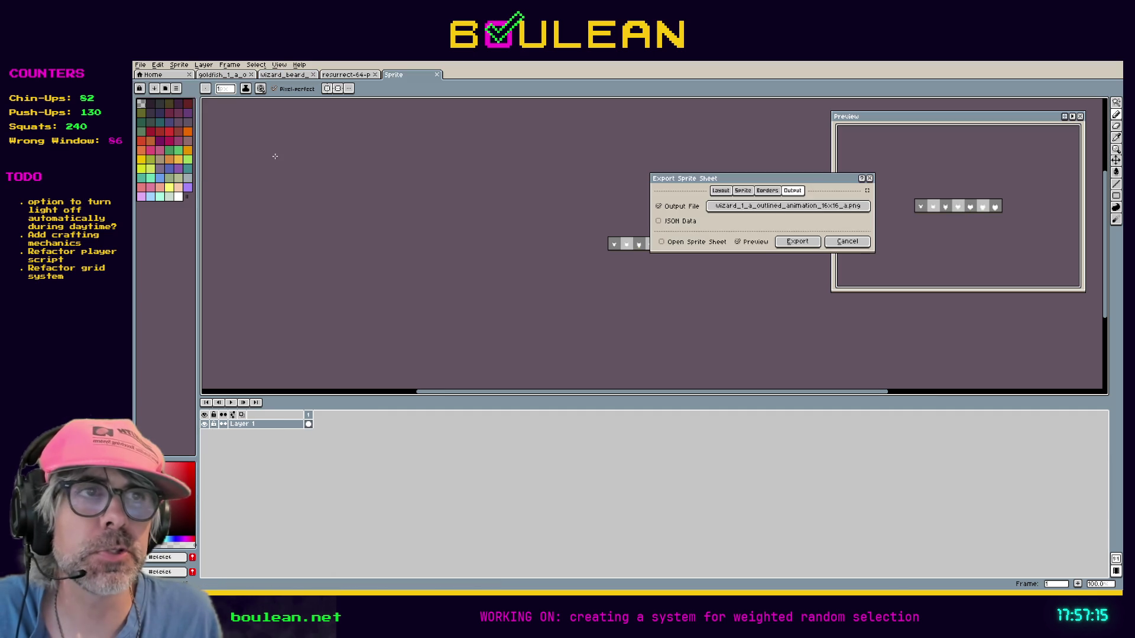
{"action": "left_click", "coordinate": [785, 208]}
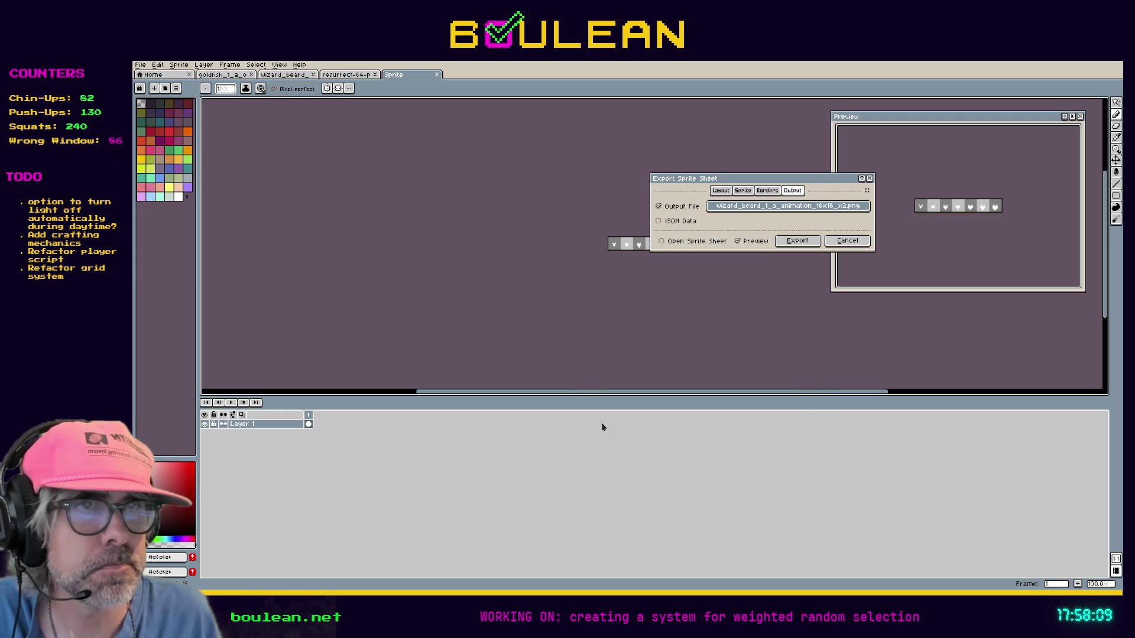
{"action": "type", "text": "wizard_beard_1_a_animation_16x16.png"}
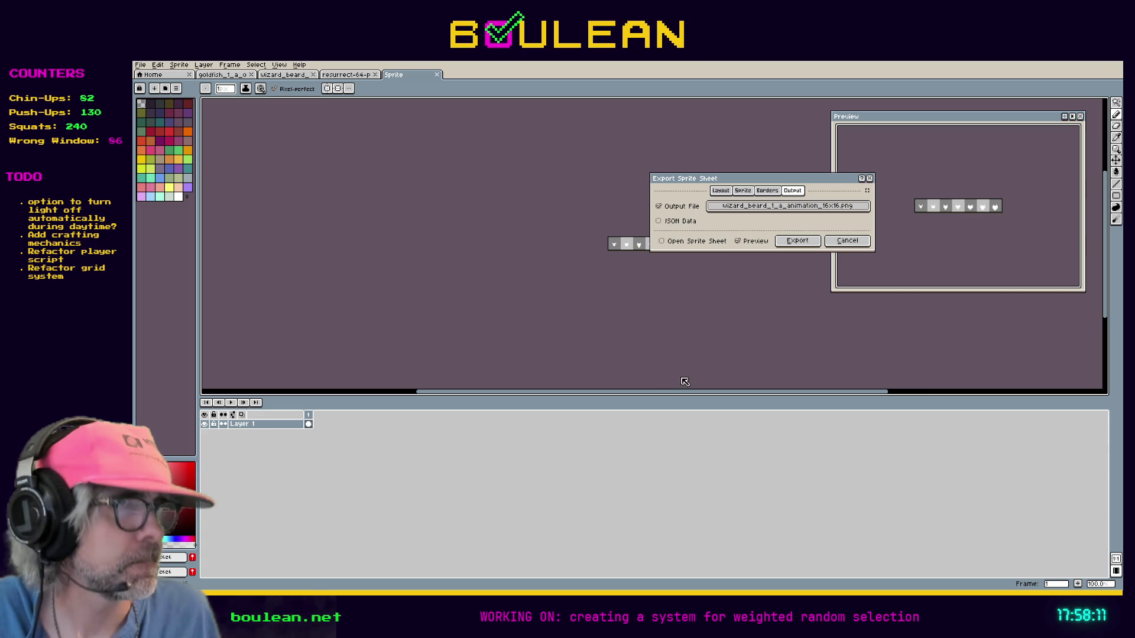
{"action": "left_click", "coordinate": [796, 242]}
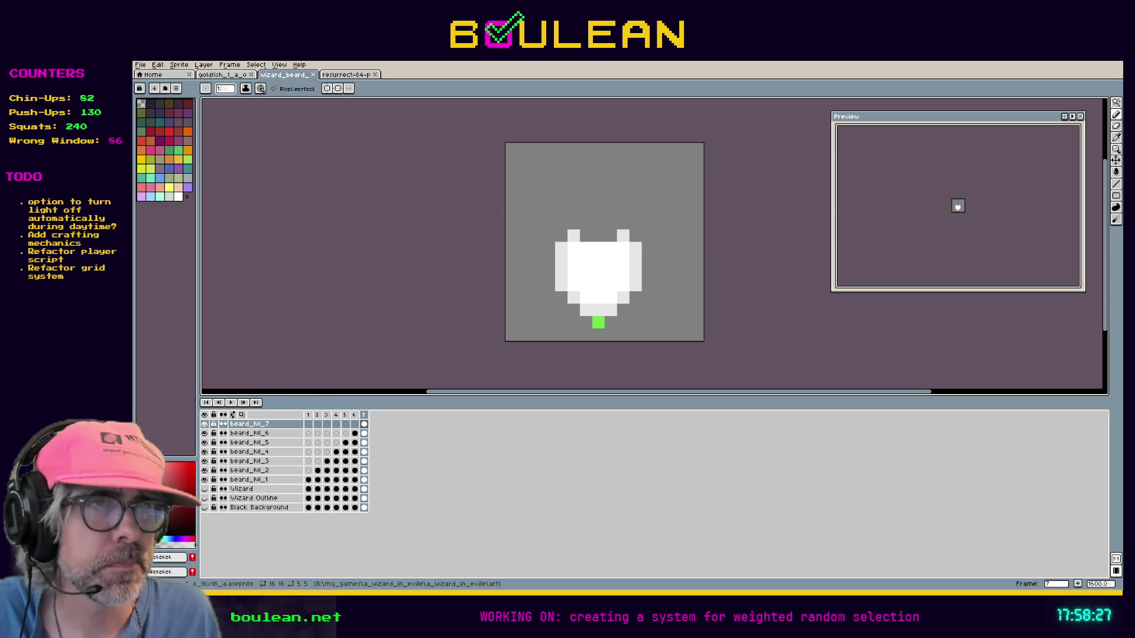
Step: Zoom in and pan to inspect the exported horizontal sprite-sheet PNG
{"action": "scroll", "coordinate": [616, 247], "scroll_direction": "up", "scroll_amount": 3}
{"action": "scroll", "coordinate": [648, 250], "scroll_direction": "up", "scroll_amount": 2}
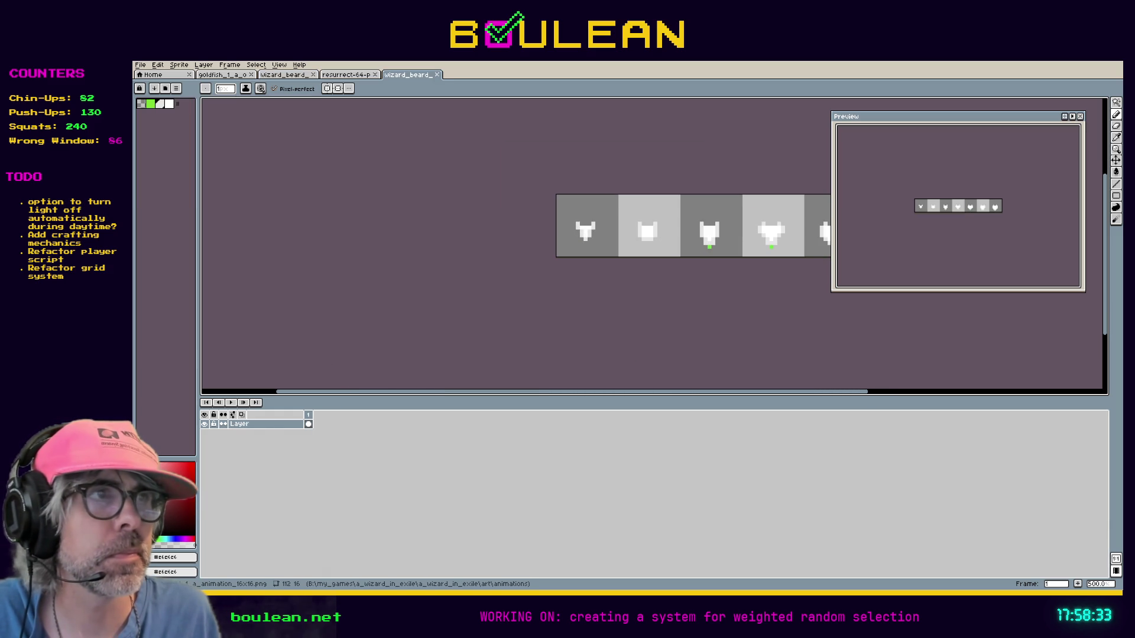
{"action": "mouse_move", "coordinate": [859, 391]}
{"action": "left_mouse_down"}
{"action": "mouse_move", "coordinate": [836, 392]}
{"action": "mouse_move", "coordinate": [859, 393]}
{"action": "left_mouse_up"}
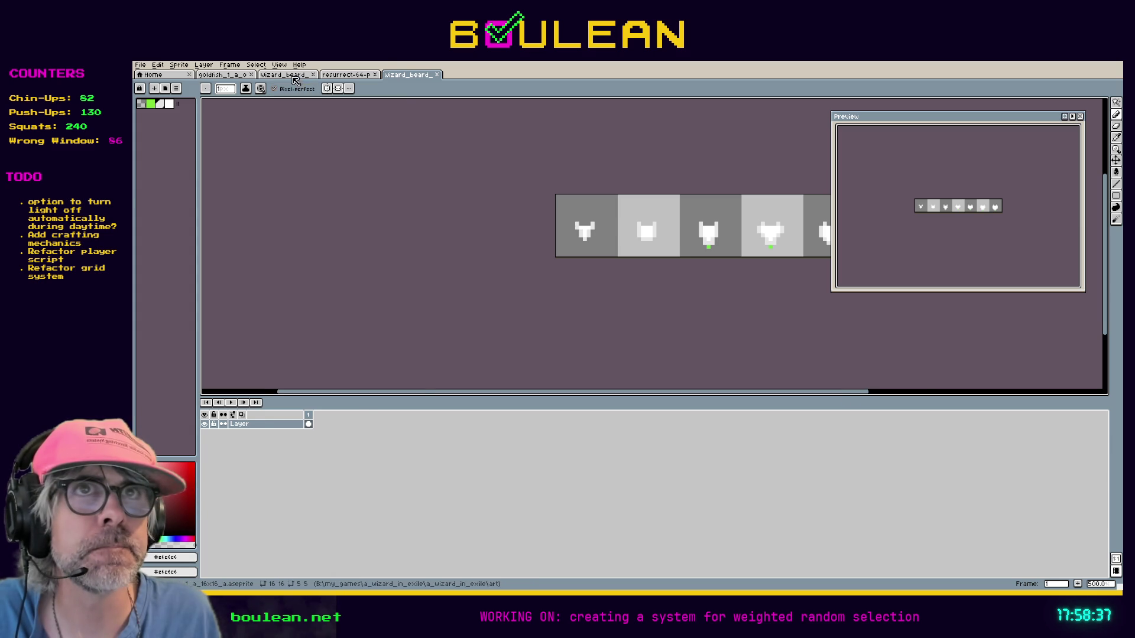
Step: Back on the wizard_beard sprite, compare frames 1–3 with the Wizard Outline layer shown
{"action": "left_click", "coordinate": [286, 74]}
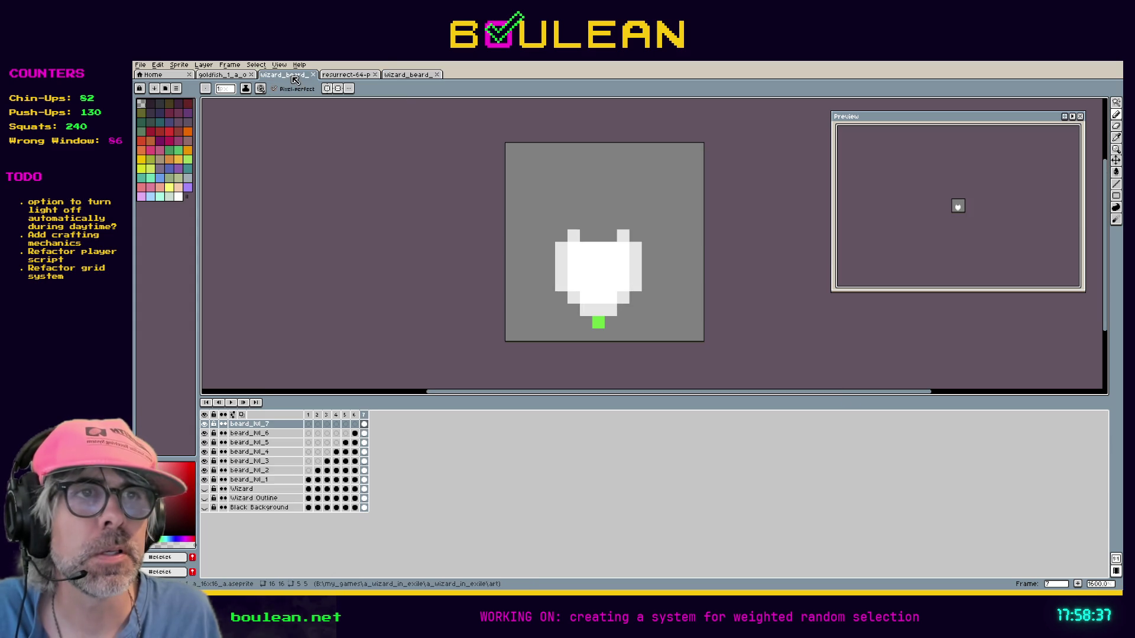
{"action": "left_click", "coordinate": [315, 418]}
{"action": "left_click", "coordinate": [309, 416]}
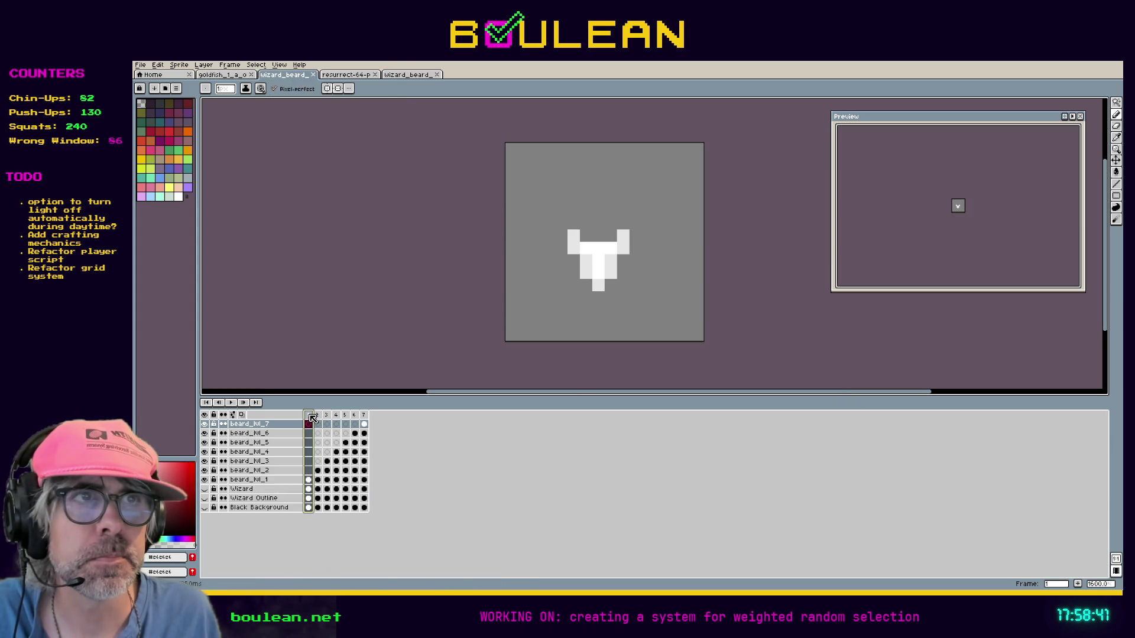
{"action": "left_click", "coordinate": [318, 416]}
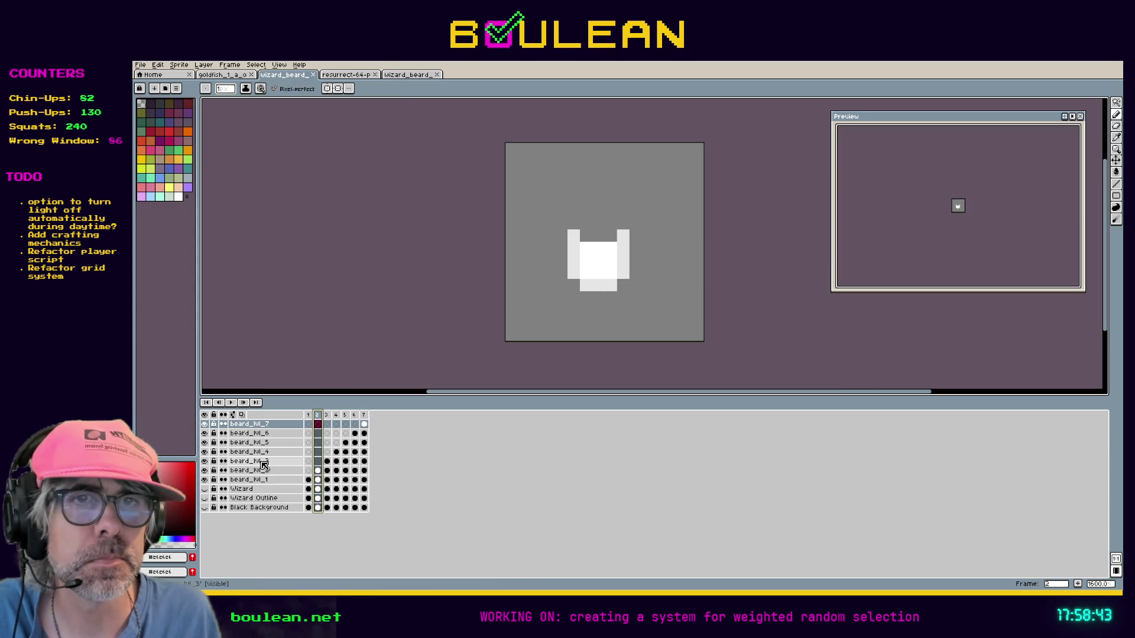
{"action": "left_click", "coordinate": [203, 499]}
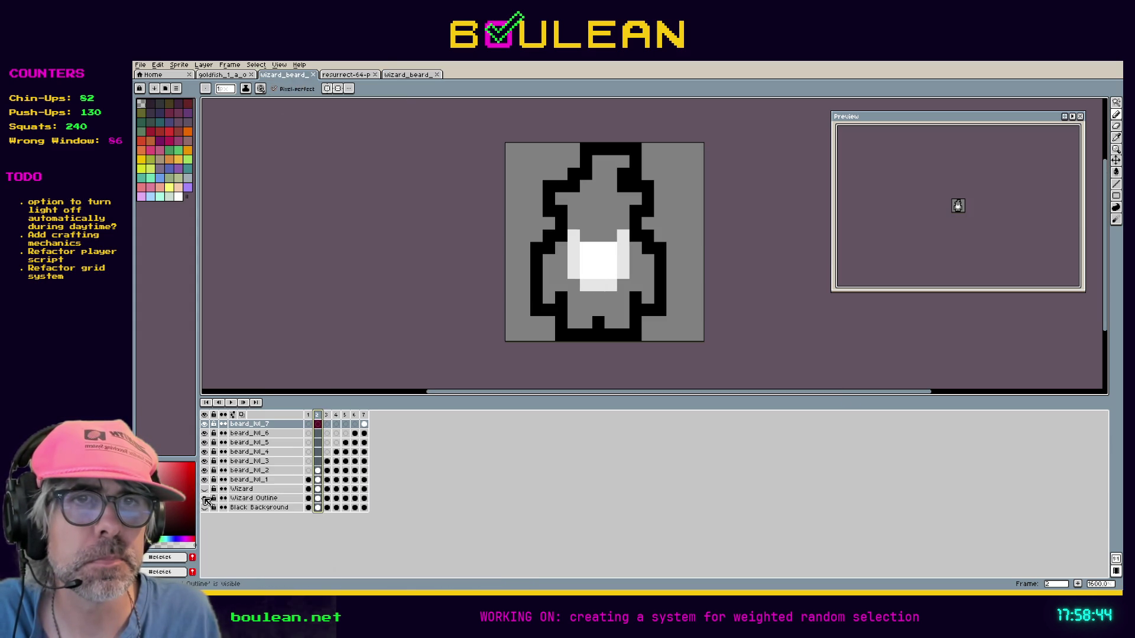
{"action": "left_click", "coordinate": [327, 419]}
{"action": "left_click", "coordinate": [319, 418]}
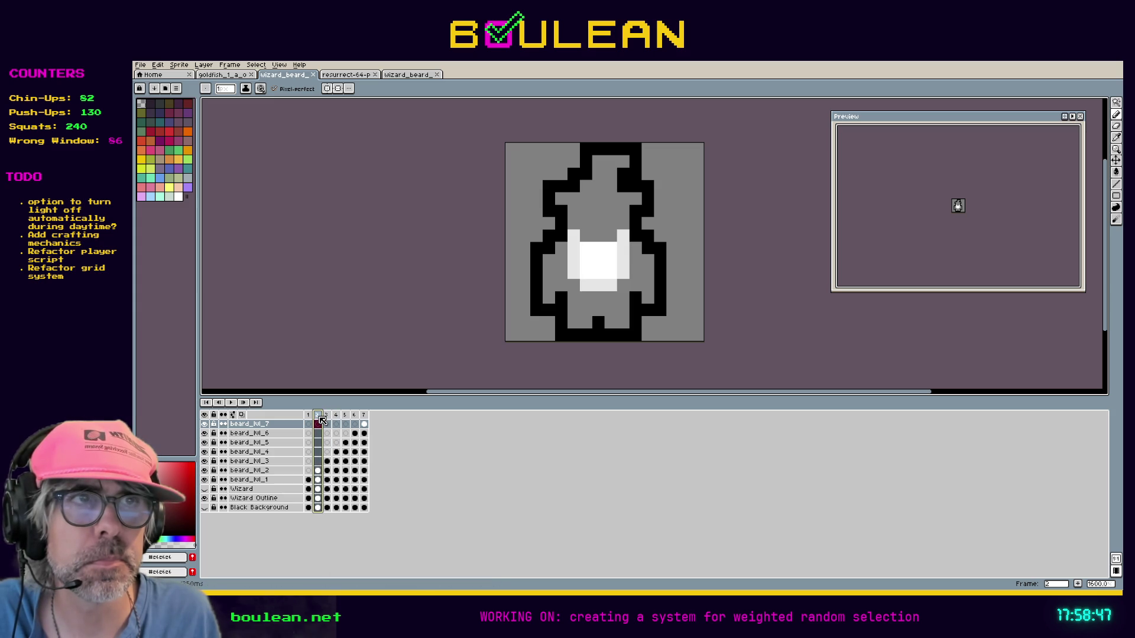
Step: Toggle the Black Background and Wizard layers to check frame 3, then hide the wizard layers again
{"action": "left_click", "coordinate": [206, 508]}
{"action": "left_click", "coordinate": [308, 417]}
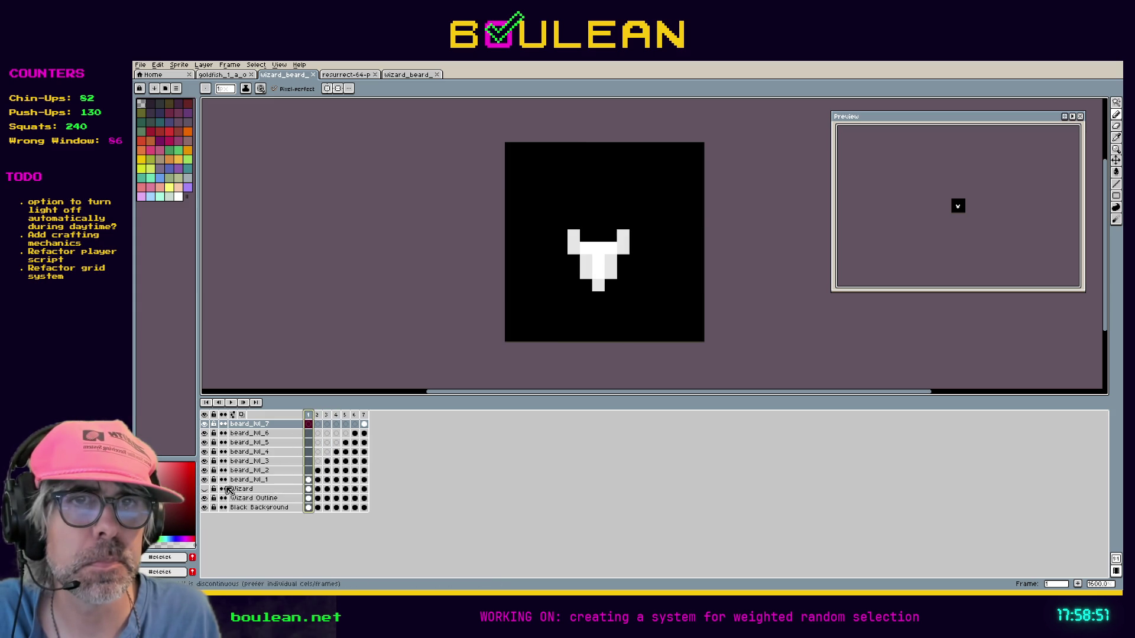
{"action": "left_click", "coordinate": [205, 507]}
{"action": "left_click", "coordinate": [204, 489]}
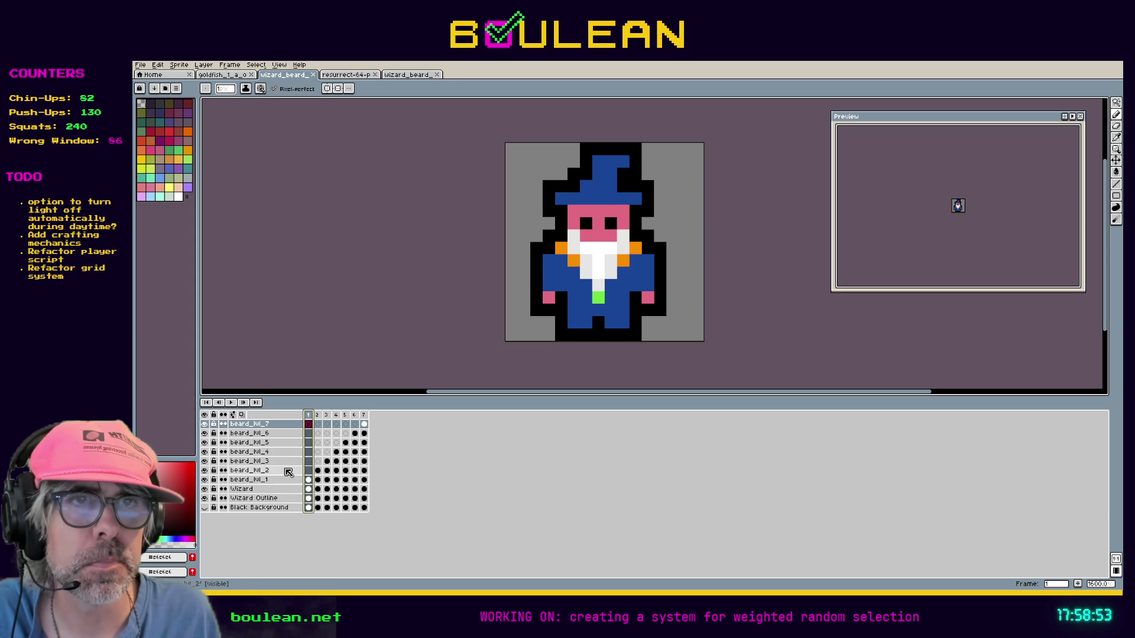
{"action": "left_click", "coordinate": [321, 419]}
{"action": "left_click", "coordinate": [329, 416]}
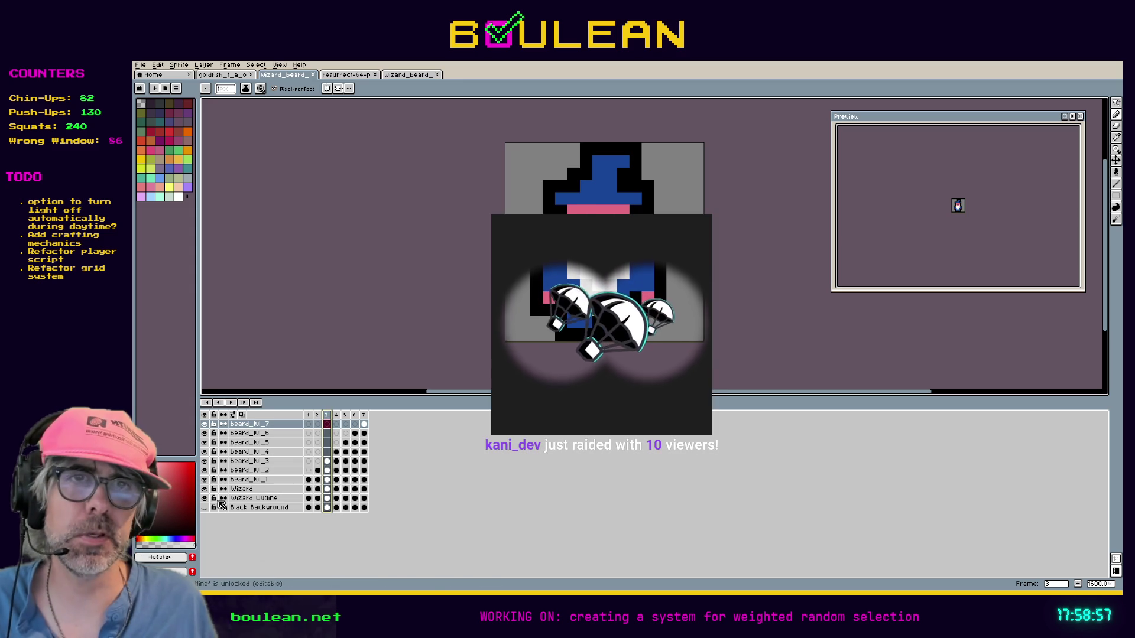
{"action": "left_click", "coordinate": [205, 498]}
{"action": "left_click", "coordinate": [204, 489]}
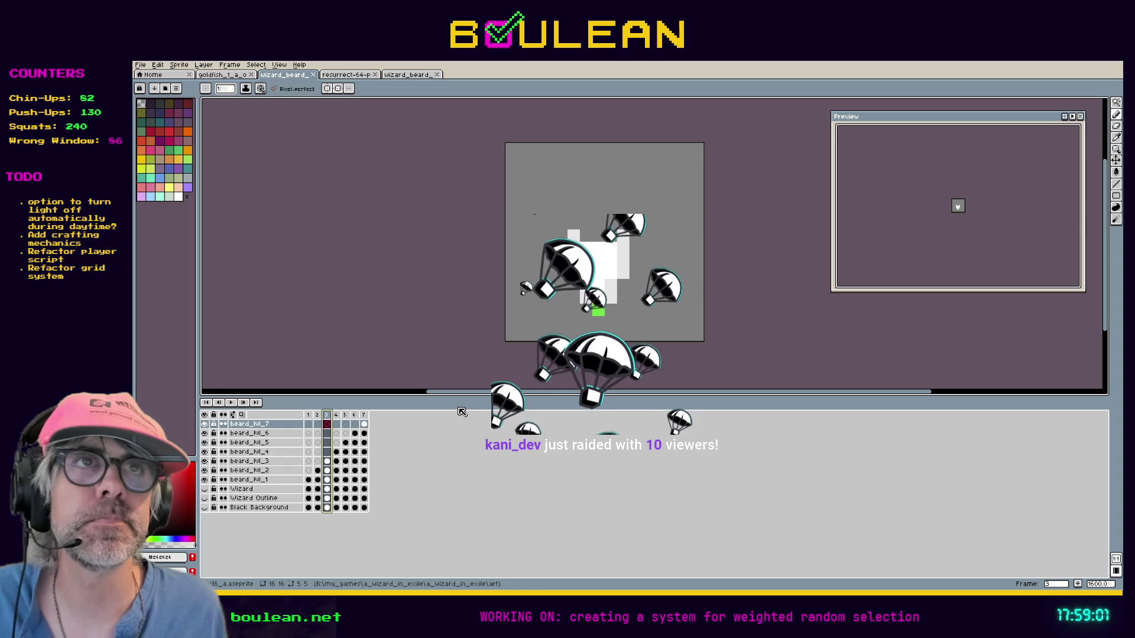
{"action": "left_click", "coordinate": [408, 75]}
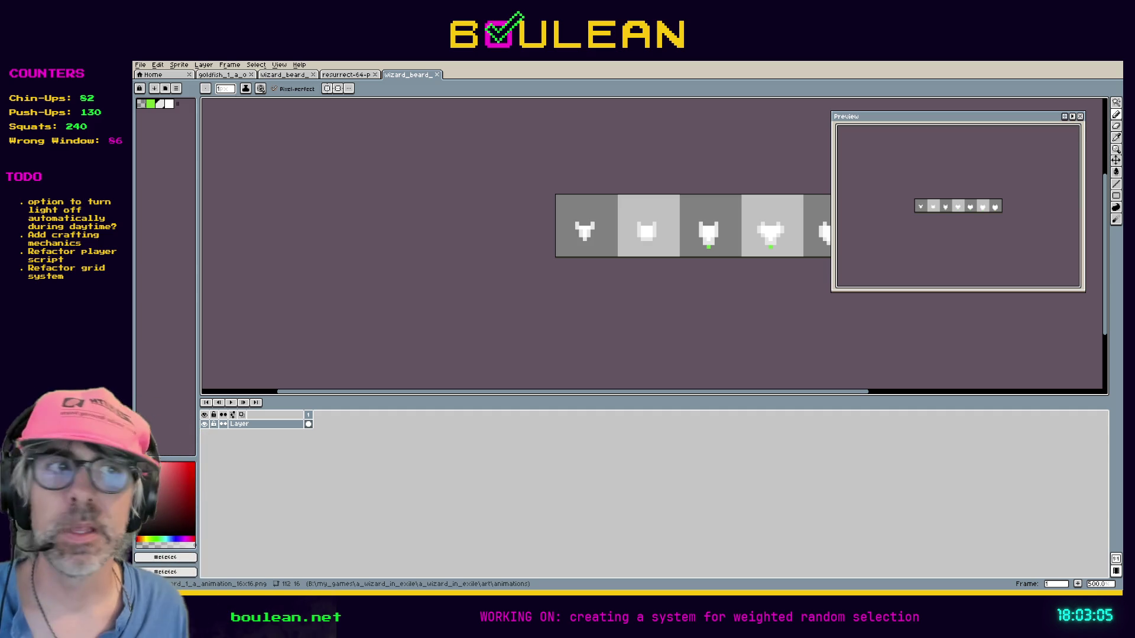
Step: Zoom into the sprite-sheet strip, pan along it, and narrow the Preview panel
{"action": "scroll", "coordinate": [589, 233], "scroll_direction": "up", "scroll_amount": 2}
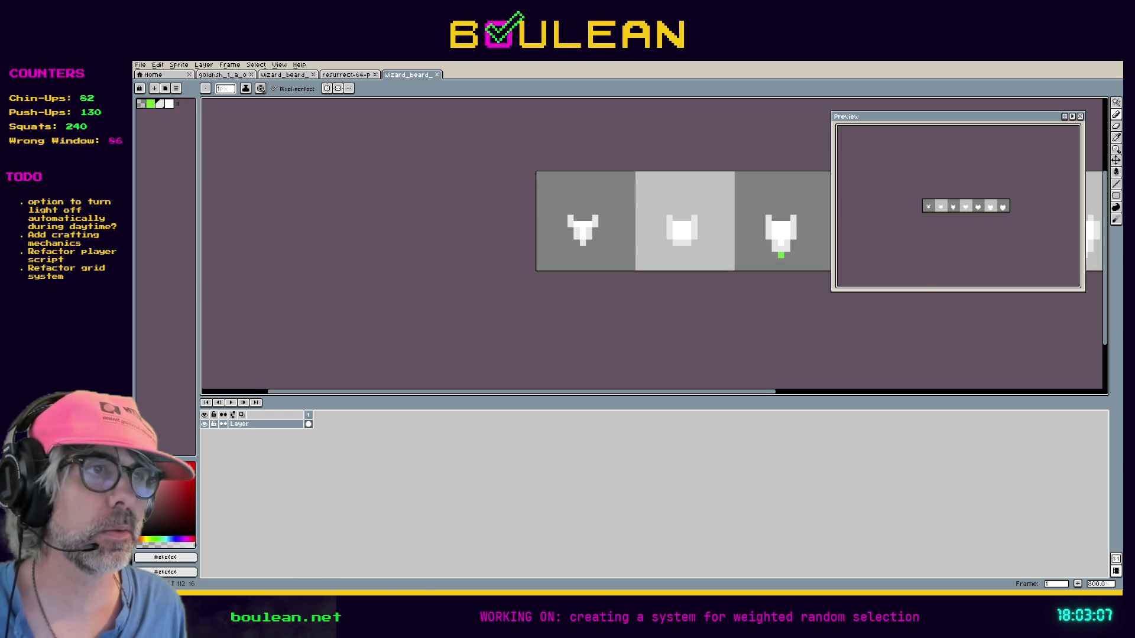
{"action": "left_click_drag", "start_coordinate": [696, 391], "coordinate": [802, 399]}
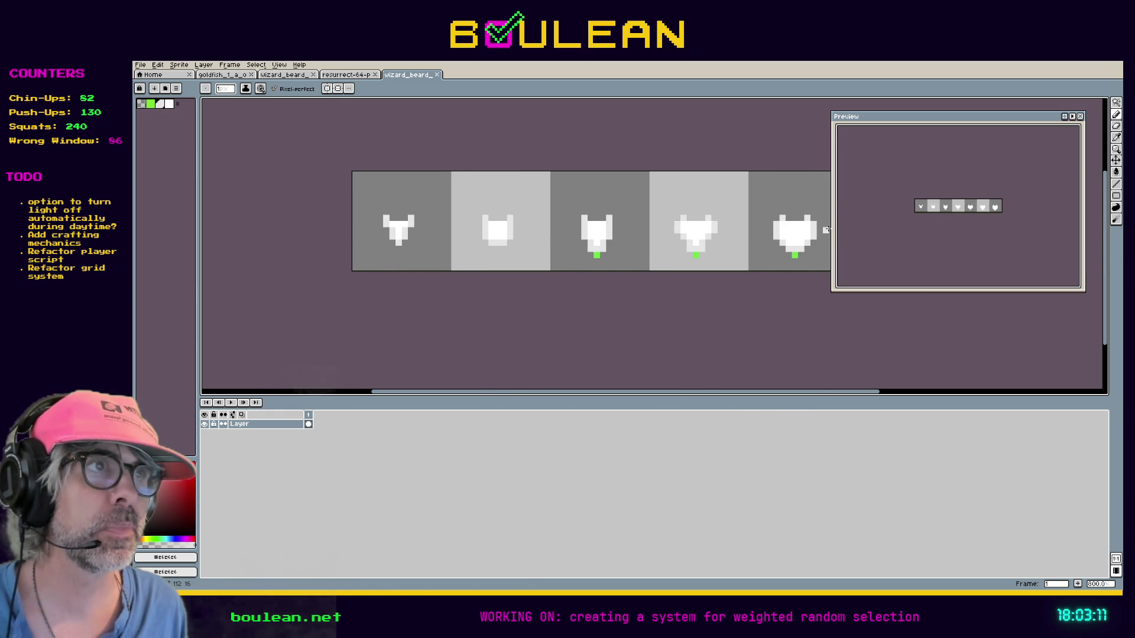
{"action": "left_click_drag", "start_coordinate": [834, 229], "coordinate": [876, 229]}
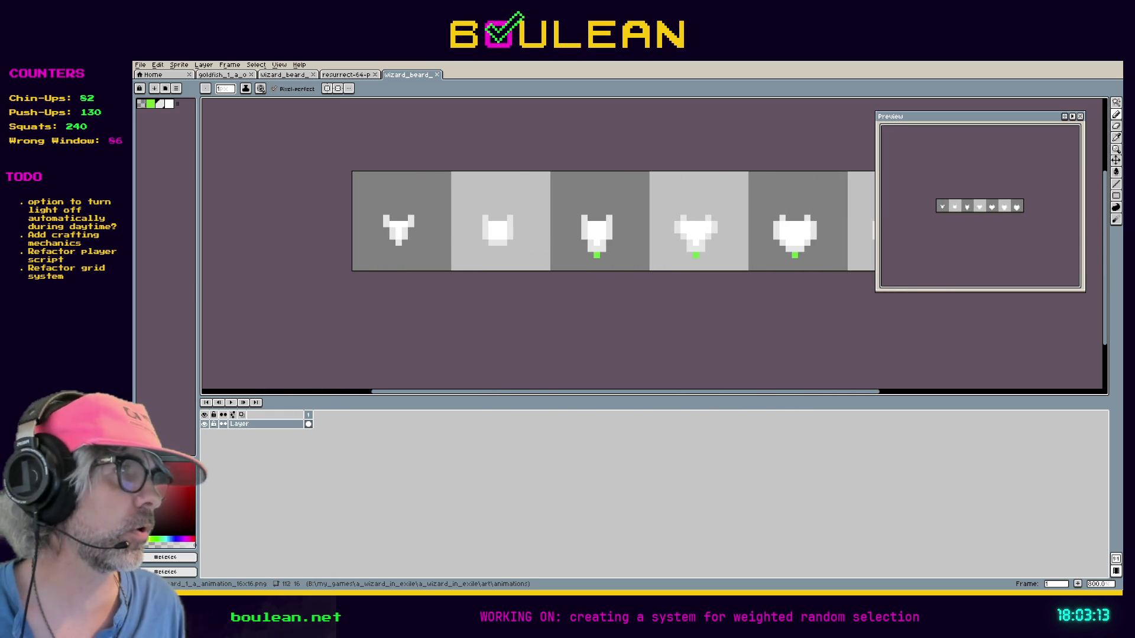
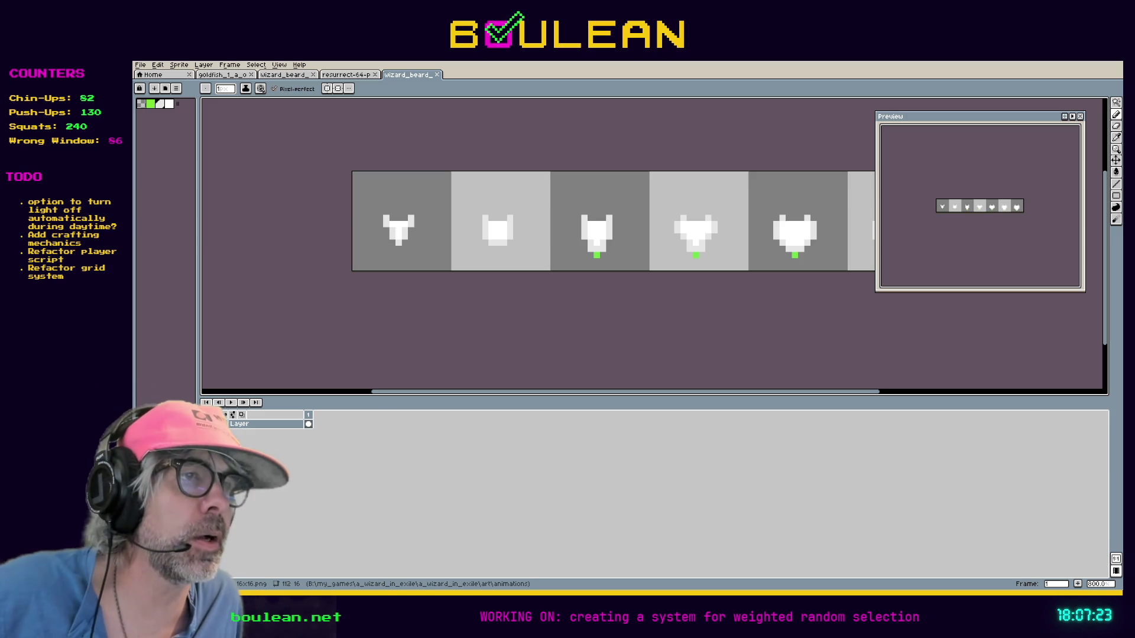
Step: Switch to the layered wizard_beard sprite, show the Wizard and Wizard Outline layers, and select frame 1
{"action": "left_click_drag", "start_coordinate": [787, 393], "coordinate": [798, 392]}
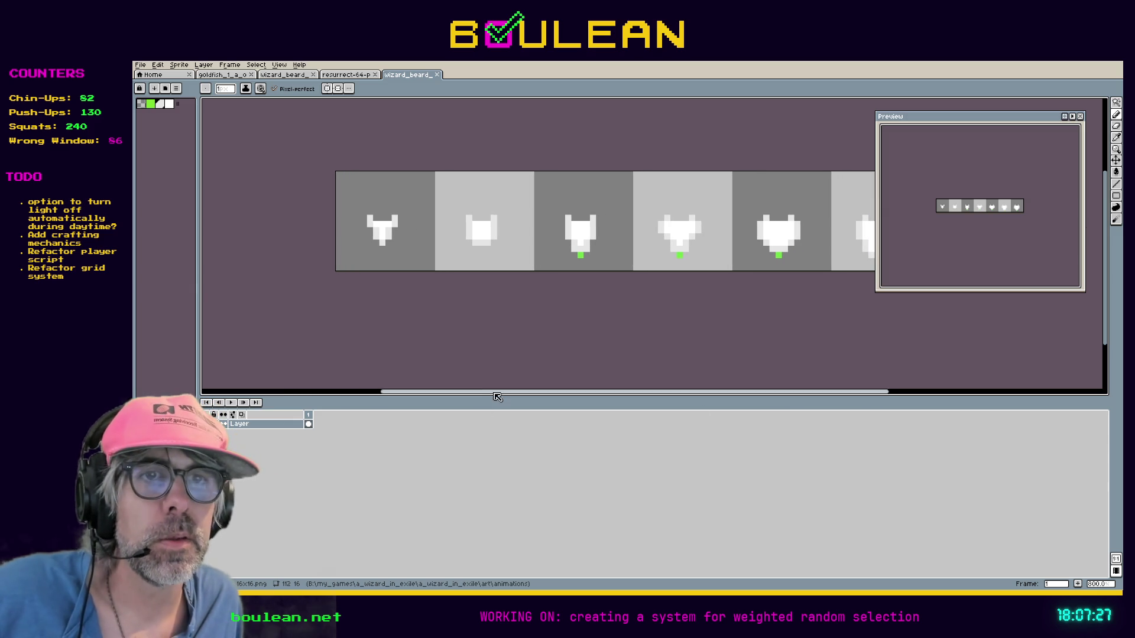
{"action": "left_click_drag", "start_coordinate": [509, 392], "coordinate": [599, 385]}
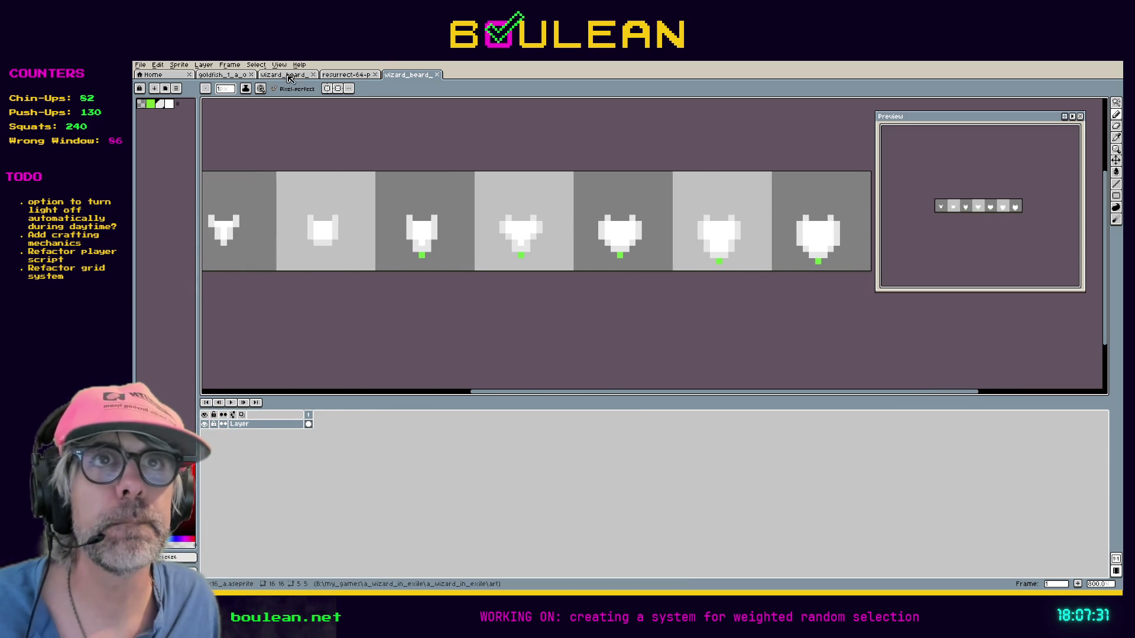
{"action": "left_click", "coordinate": [288, 76]}
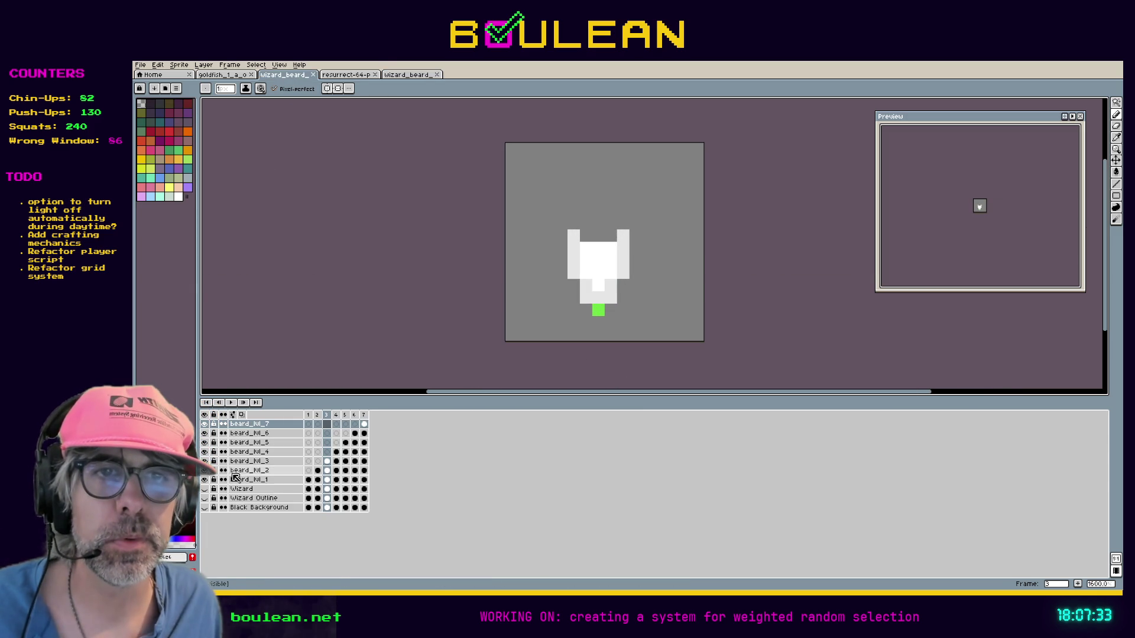
{"action": "left_click", "coordinate": [205, 490]}
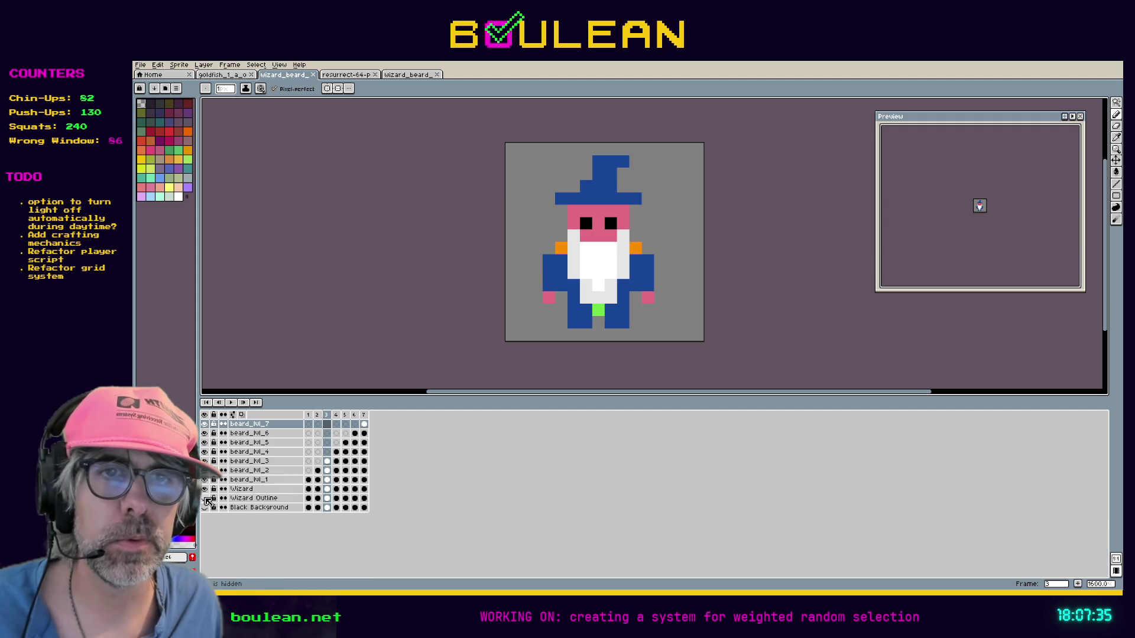
{"action": "left_click", "coordinate": [205, 499]}
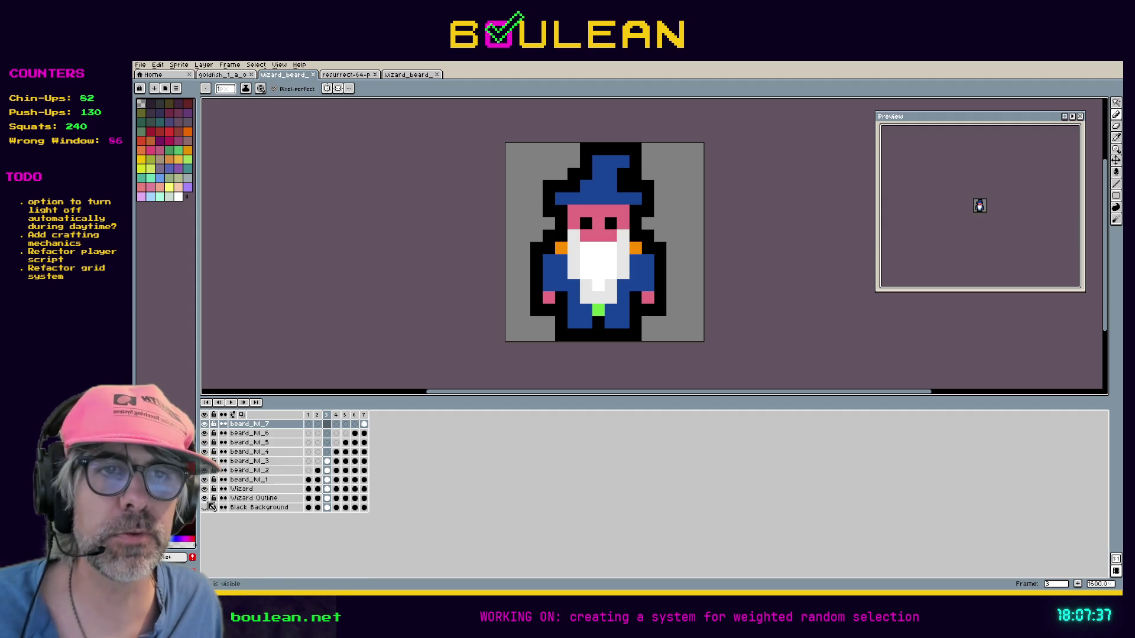
{"action": "left_click", "coordinate": [308, 416]}
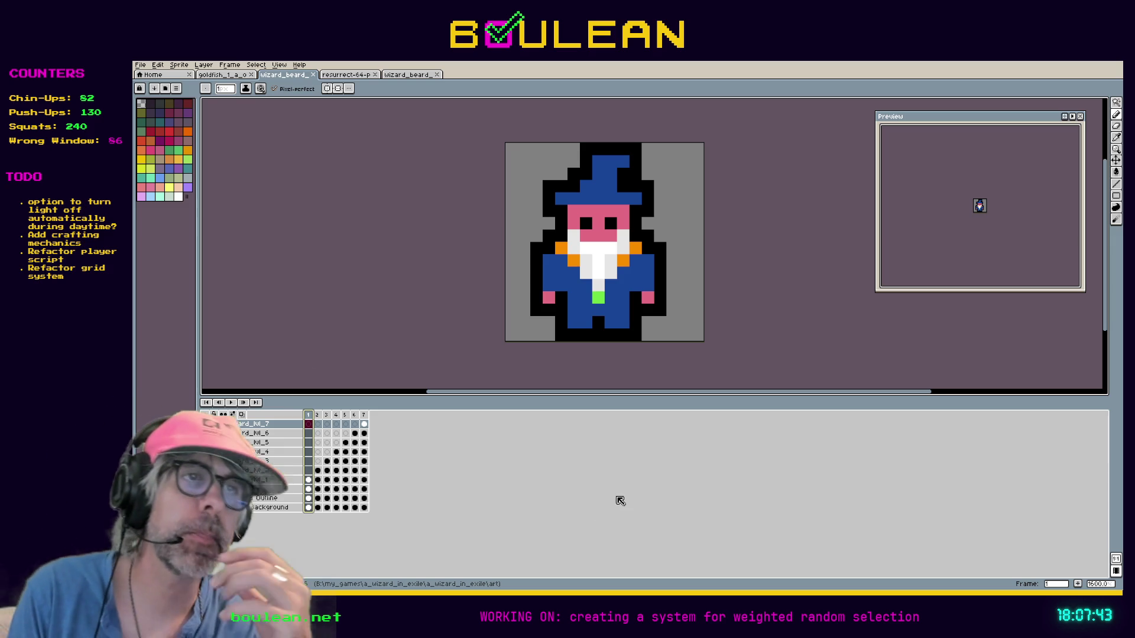
Step: Step through the beard-growth frames from frame 1 to the full-beard frame 7
{"action": "key", "text": "Right"}
{"action": "key", "text": "Right"}
{"action": "key", "text": "Right"}
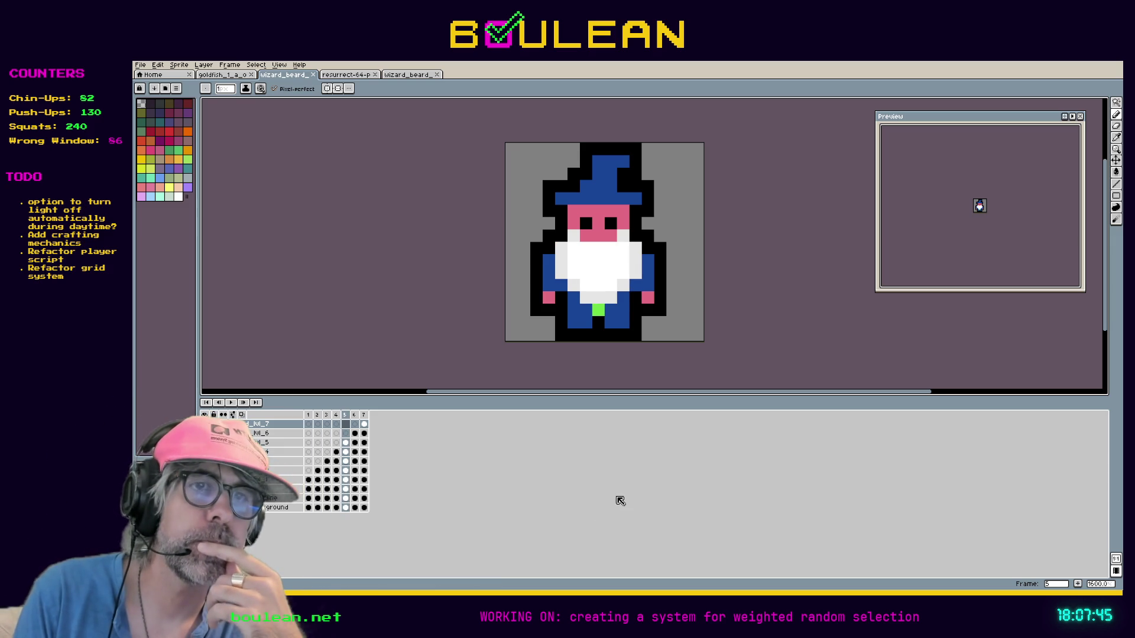
{"action": "key", "text": "Left"}
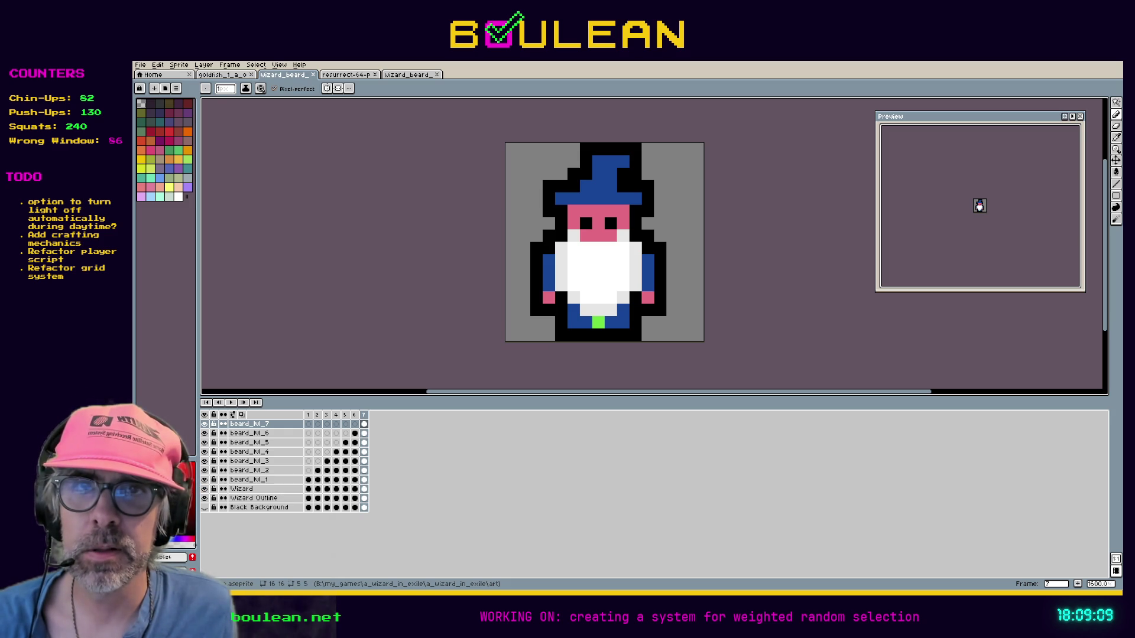
Step: Pause the basic-character-controller.mp4 video in Firefox, rewind it to 0:00, and play it full screen
{"action": "key", "text": "alt+Tab"}
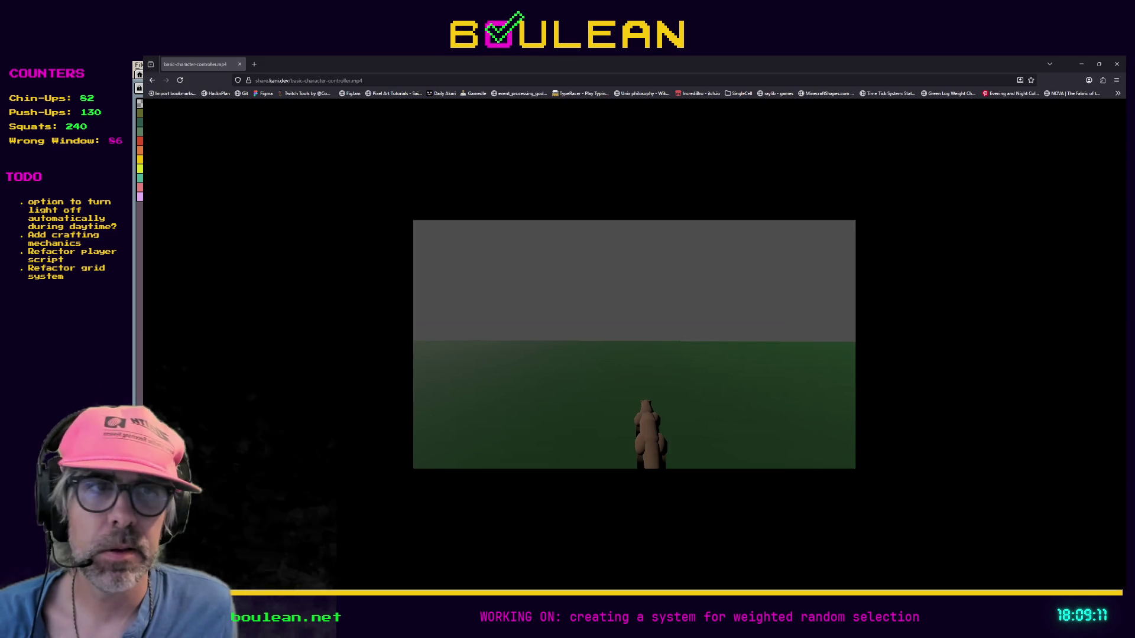
{"action": "key", "text": "space"}
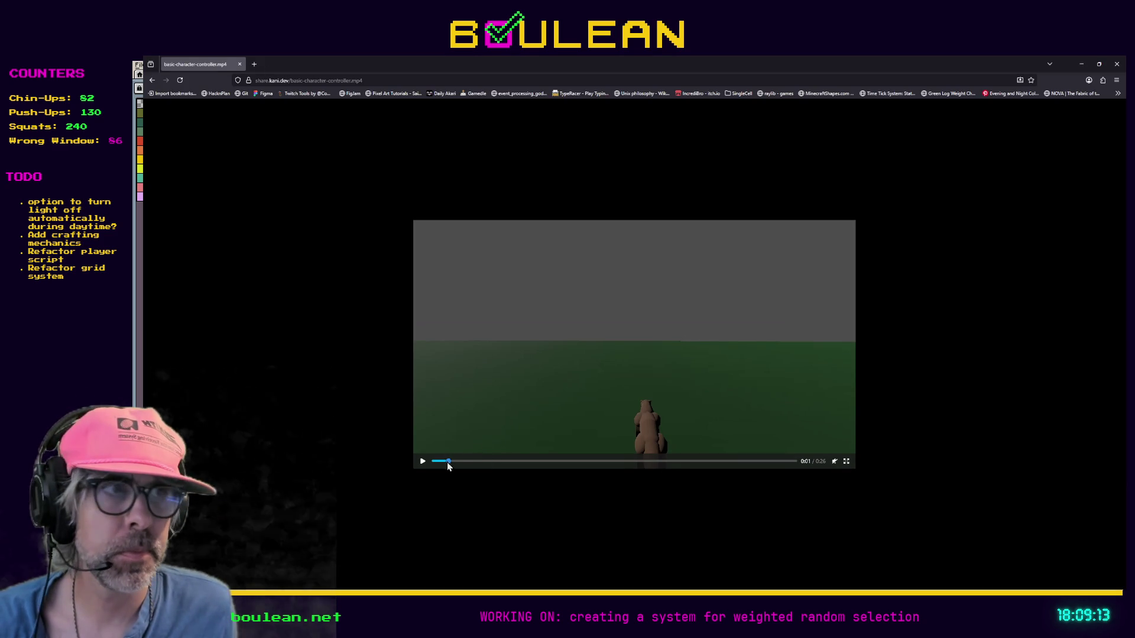
{"action": "left_click_drag", "start_coordinate": [447, 462], "coordinate": [425, 463]}
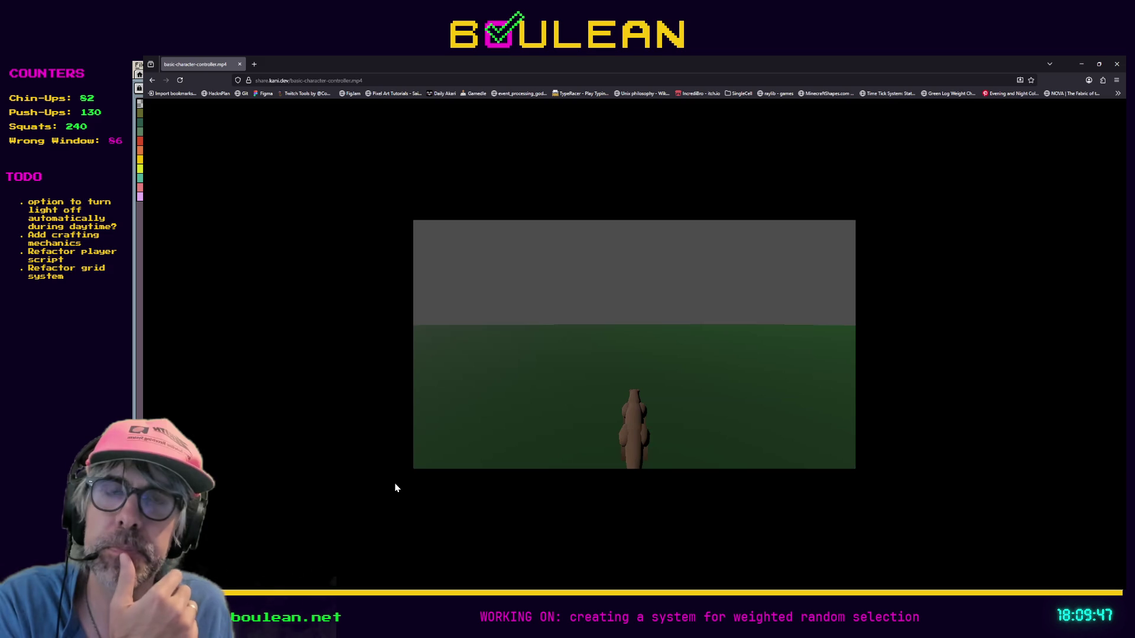
{"action": "mouse_move", "coordinate": [418, 468]}
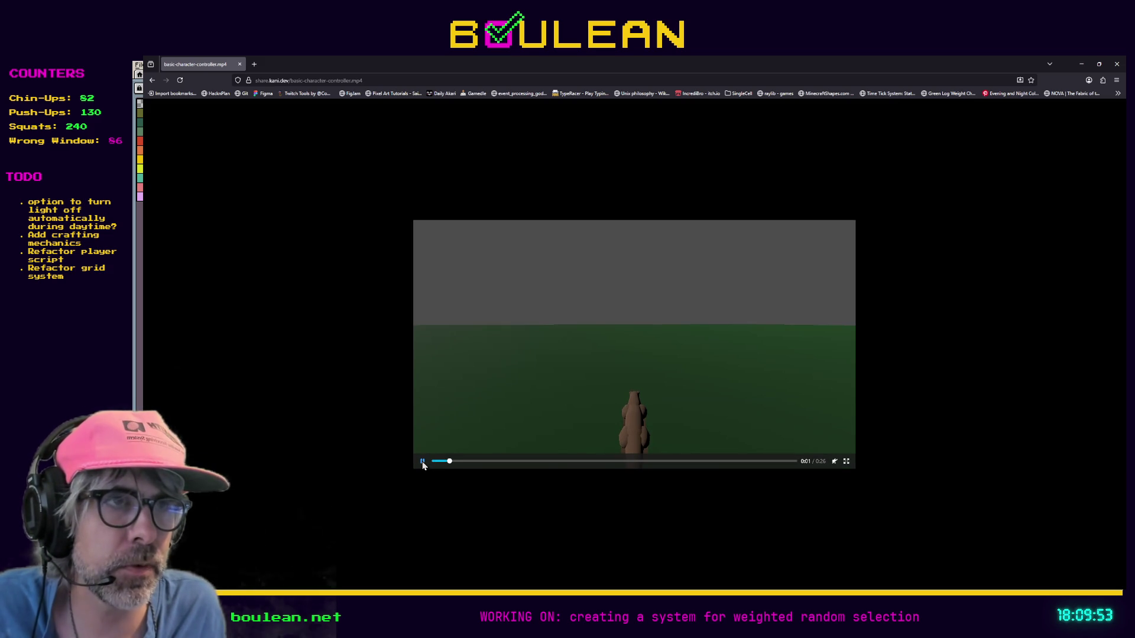
{"action": "left_click", "coordinate": [846, 461]}
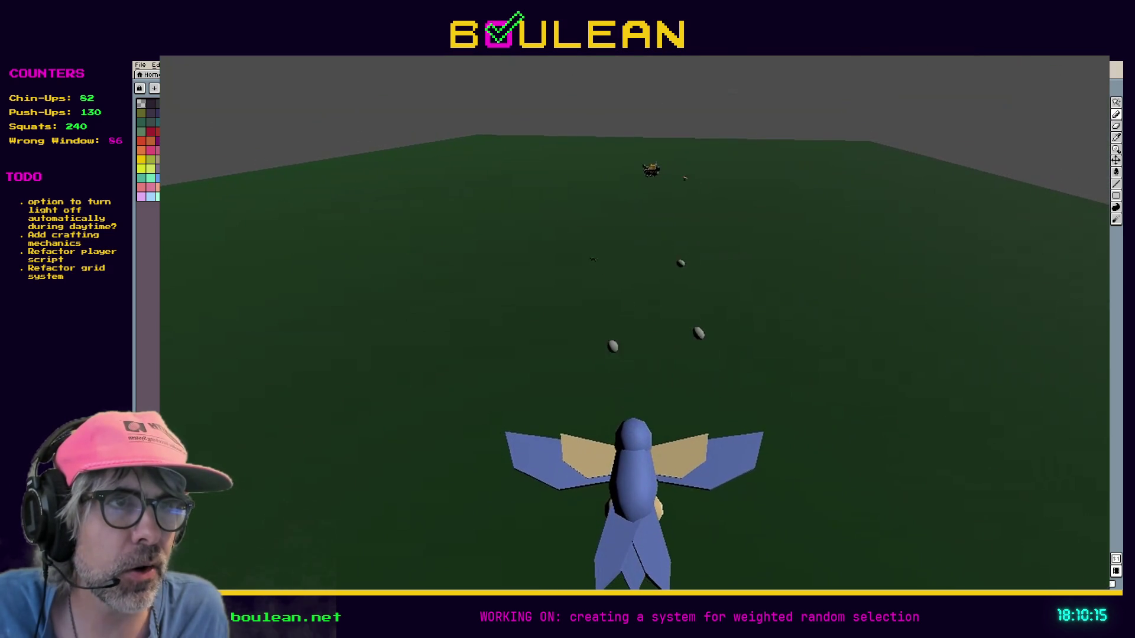
Step: Replay the video, seek back to about 0:16, leave full screen, and return to Aseprite
{"action": "key", "text": "F8"}
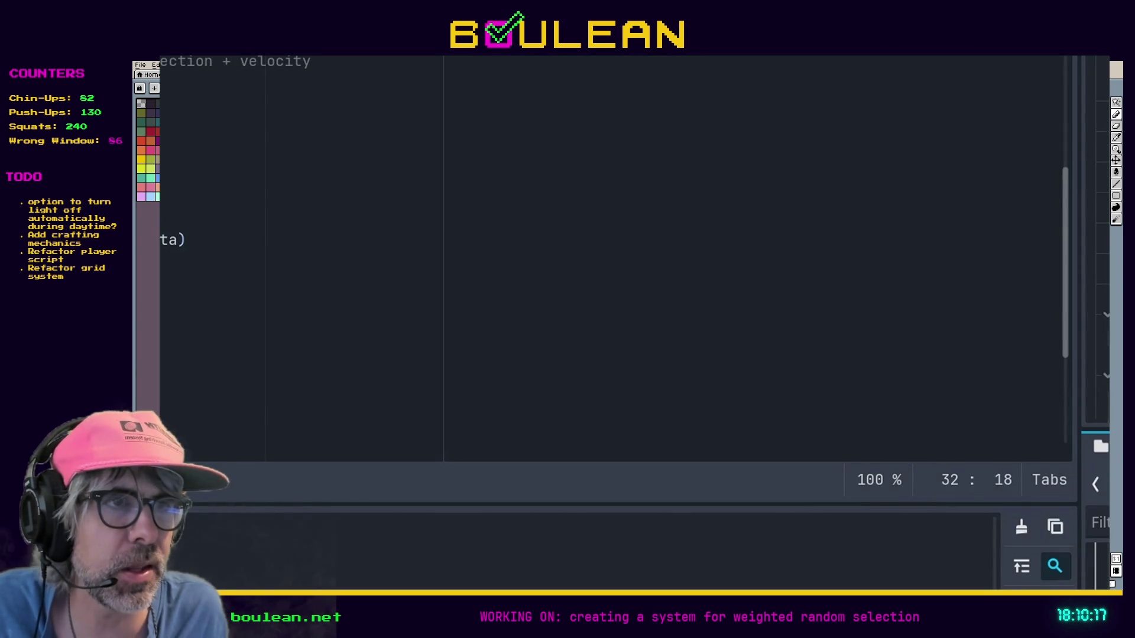
{"action": "mouse_move", "coordinate": [856, 495]}
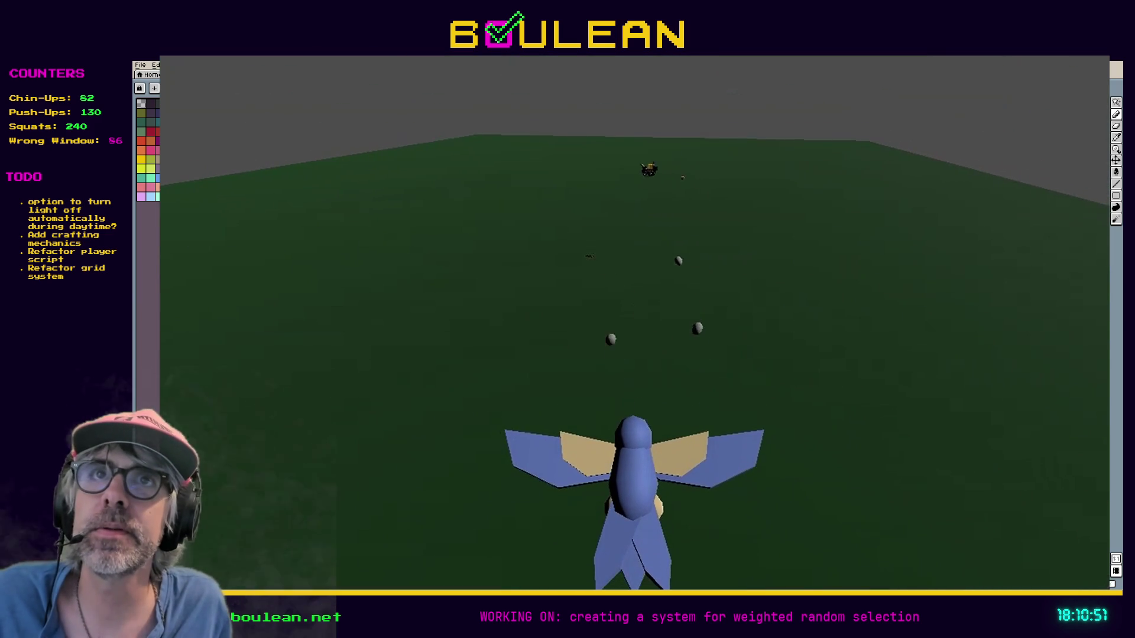
{"action": "key", "text": "alt+Tab"}
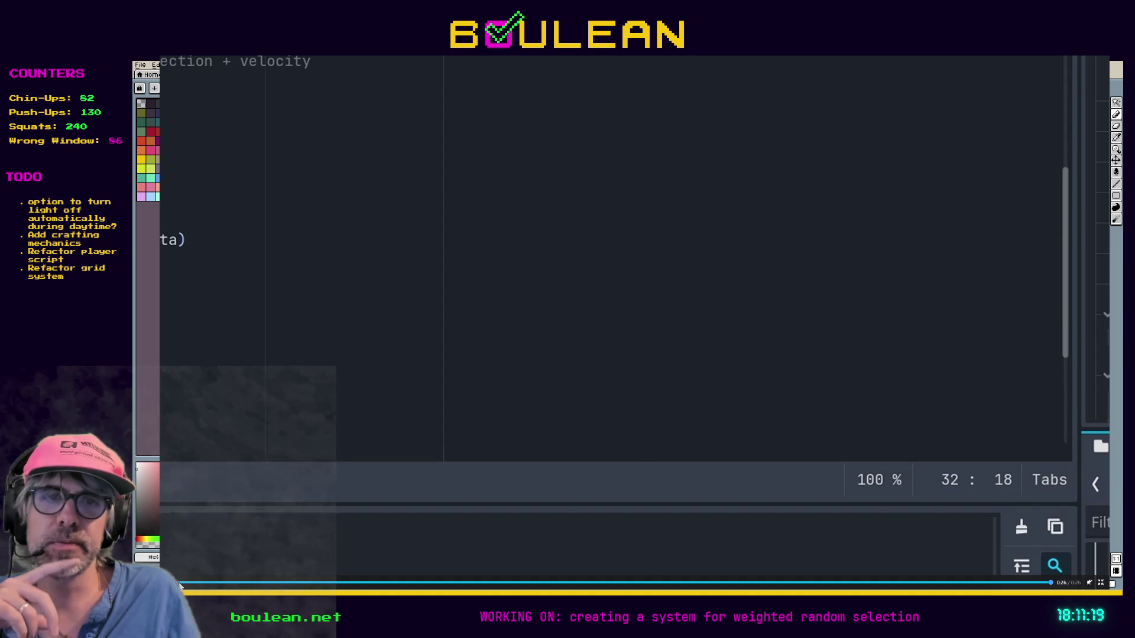
{"action": "left_click", "coordinate": [181, 584]}
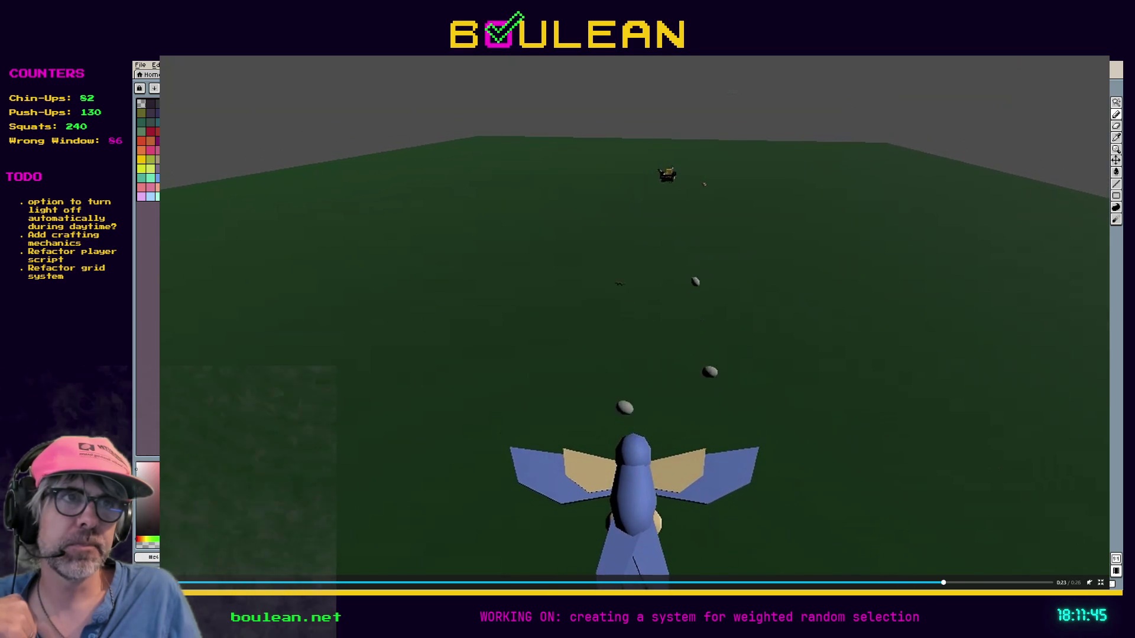
{"action": "left_click", "coordinate": [665, 583]}
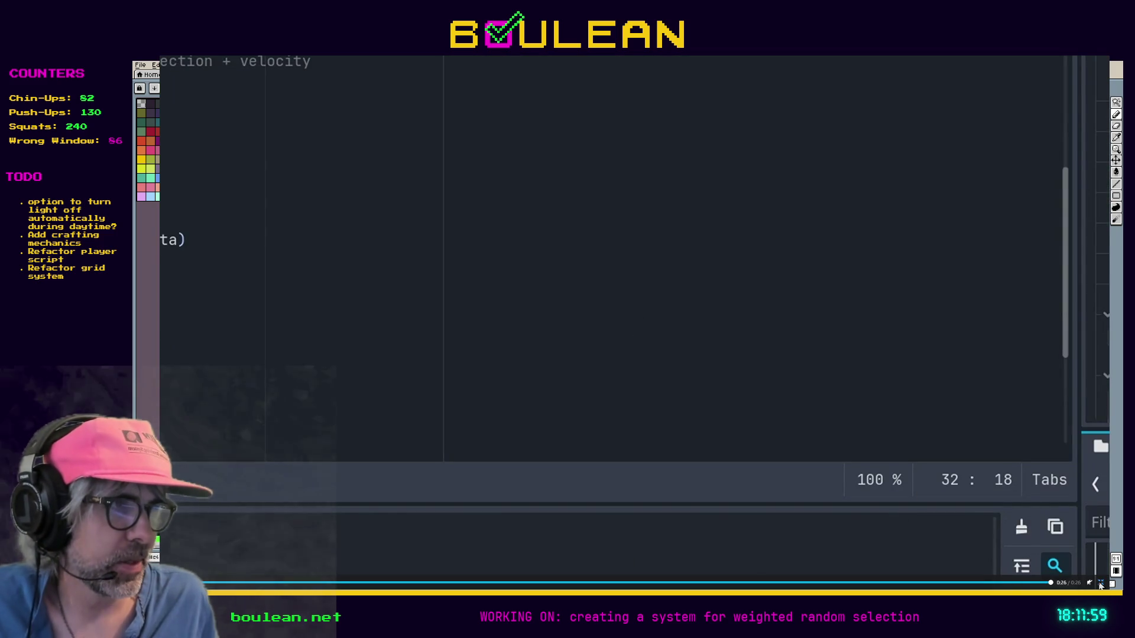
{"action": "left_click", "coordinate": [1090, 583]}
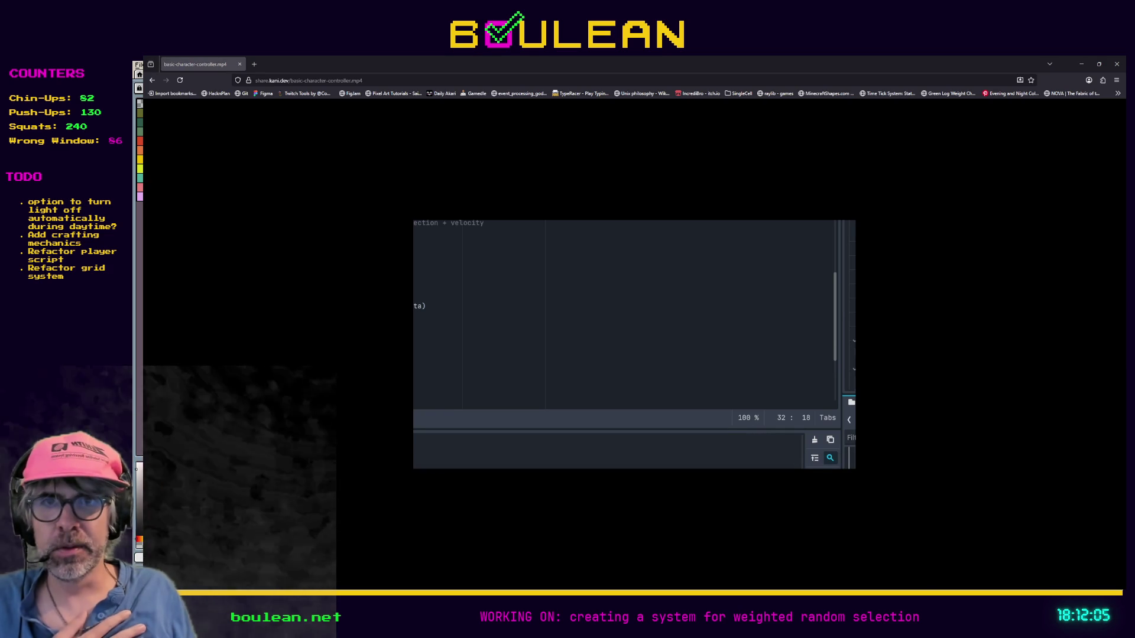
{"action": "key", "text": "alt+Tab"}
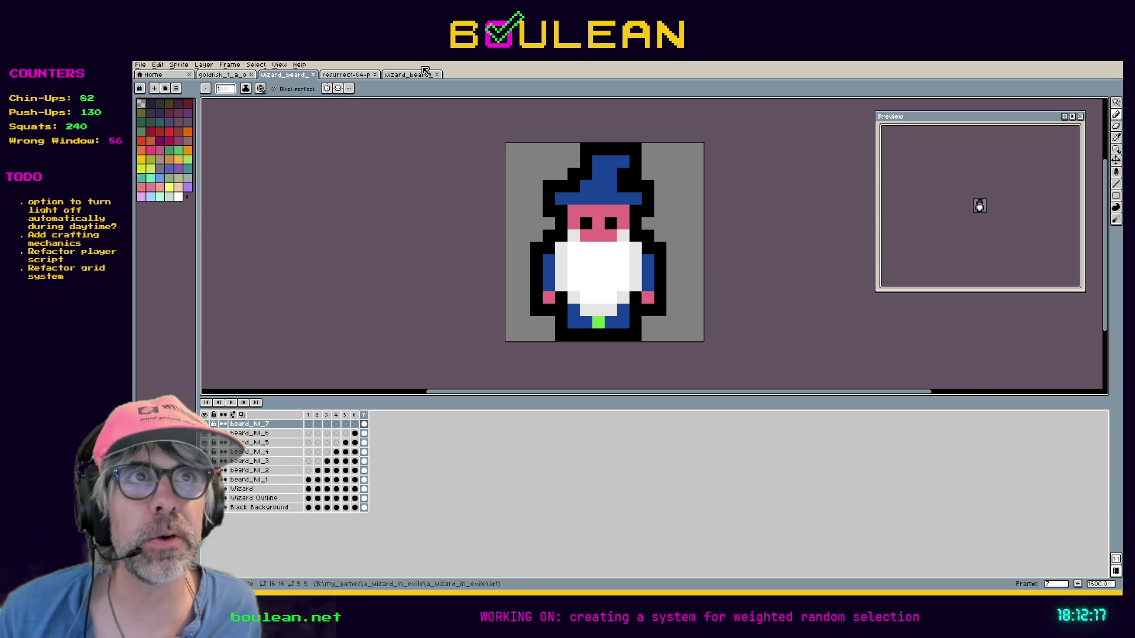
Step: Switch to the seven-frame beard animation strip and open File > Export
{"action": "left_click", "coordinate": [415, 75]}
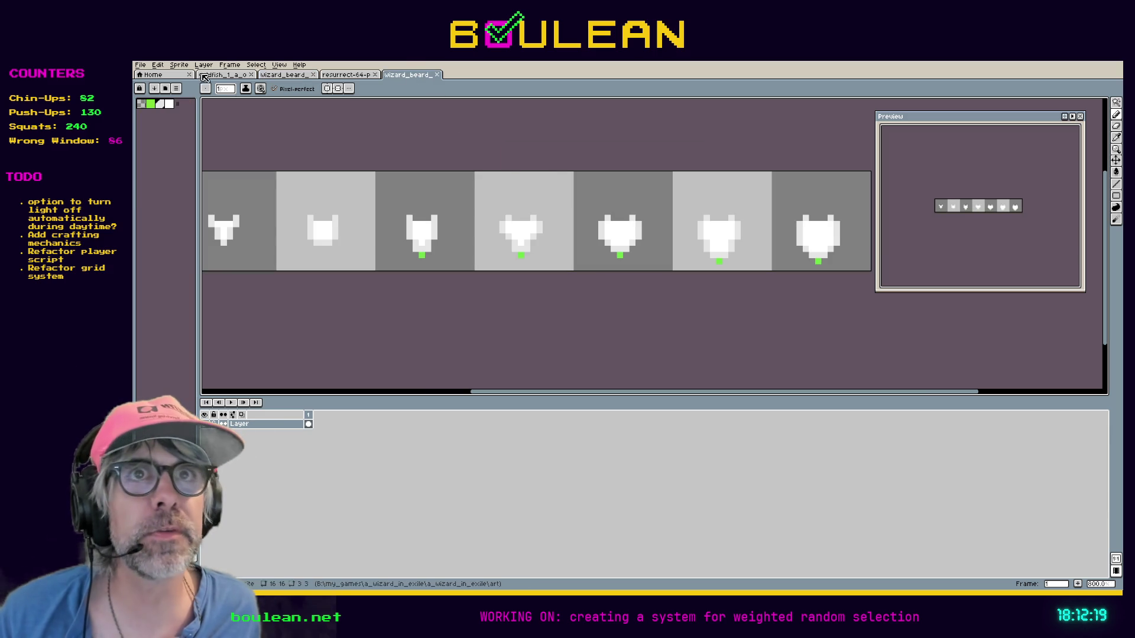
{"action": "left_click", "coordinate": [140, 64]}
{"action": "mouse_move", "coordinate": [166, 93]}
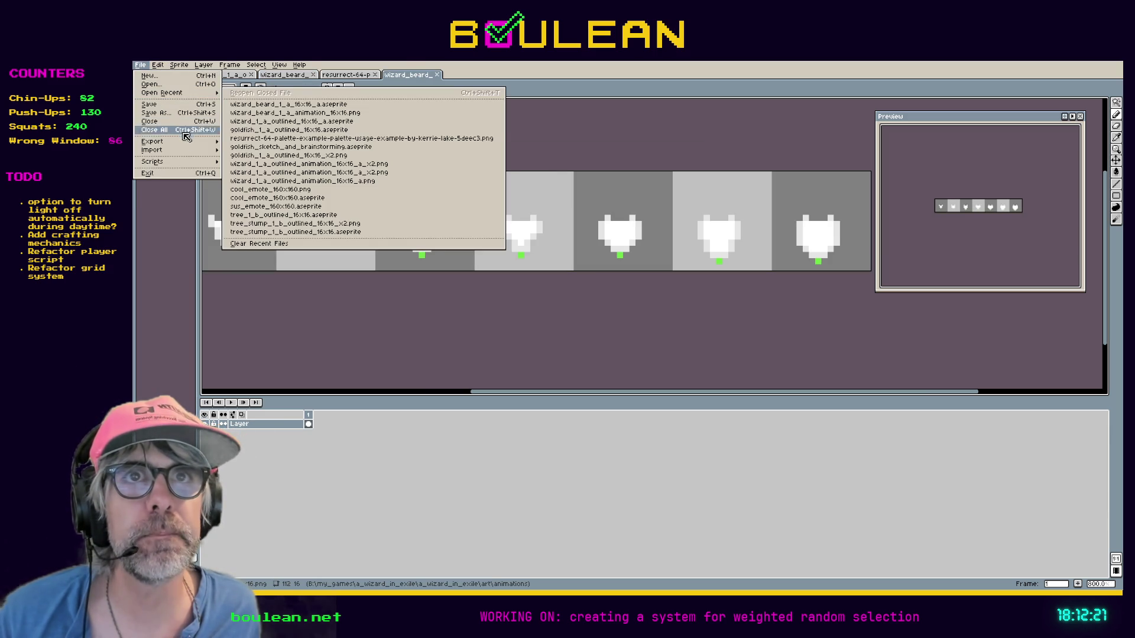
{"action": "mouse_move", "coordinate": [183, 142]}
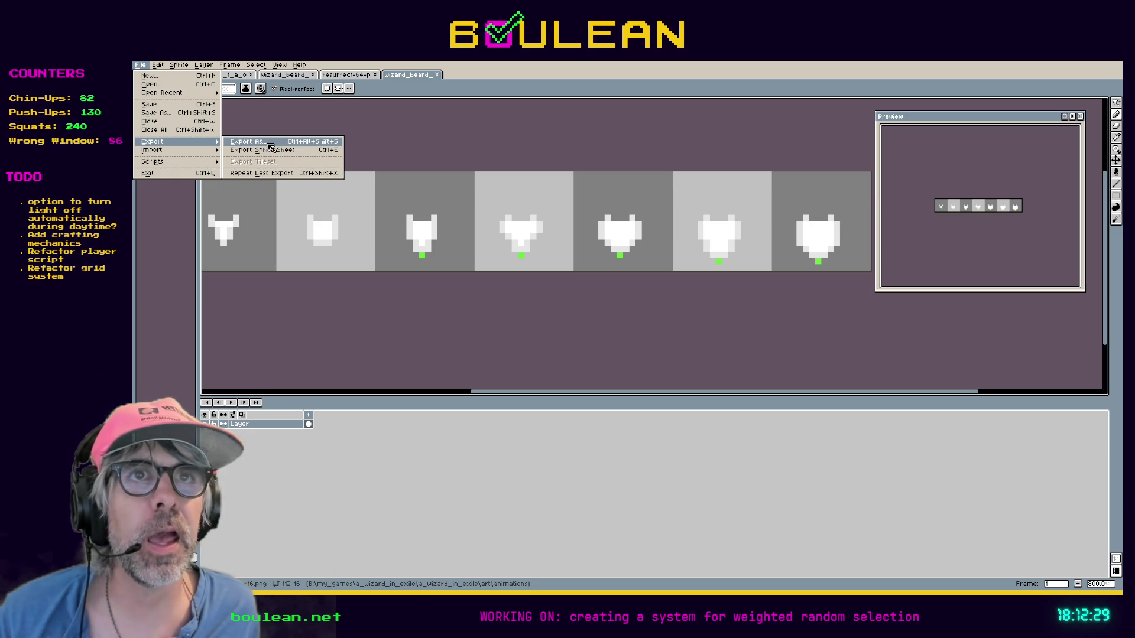
{"action": "left_click", "coordinate": [270, 145]}
Step: Export all frames at 200% resize to ..\..\godot_project\art\animations\wizard_beard as PNG
{"action": "left_click", "coordinate": [603, 270]}
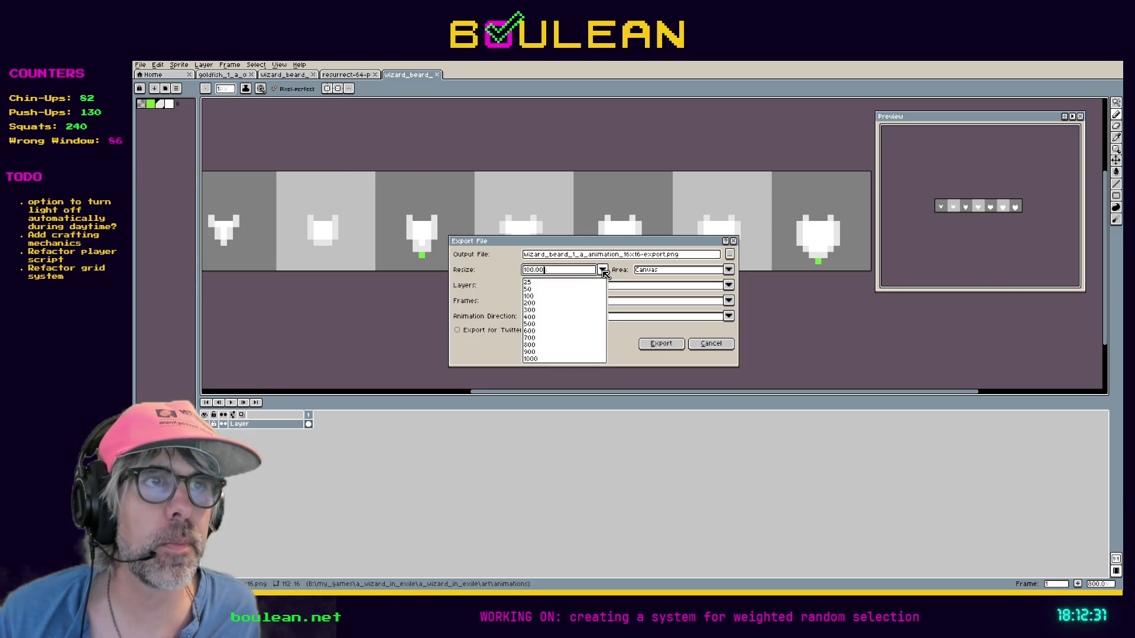
{"action": "left_click", "coordinate": [536, 303]}
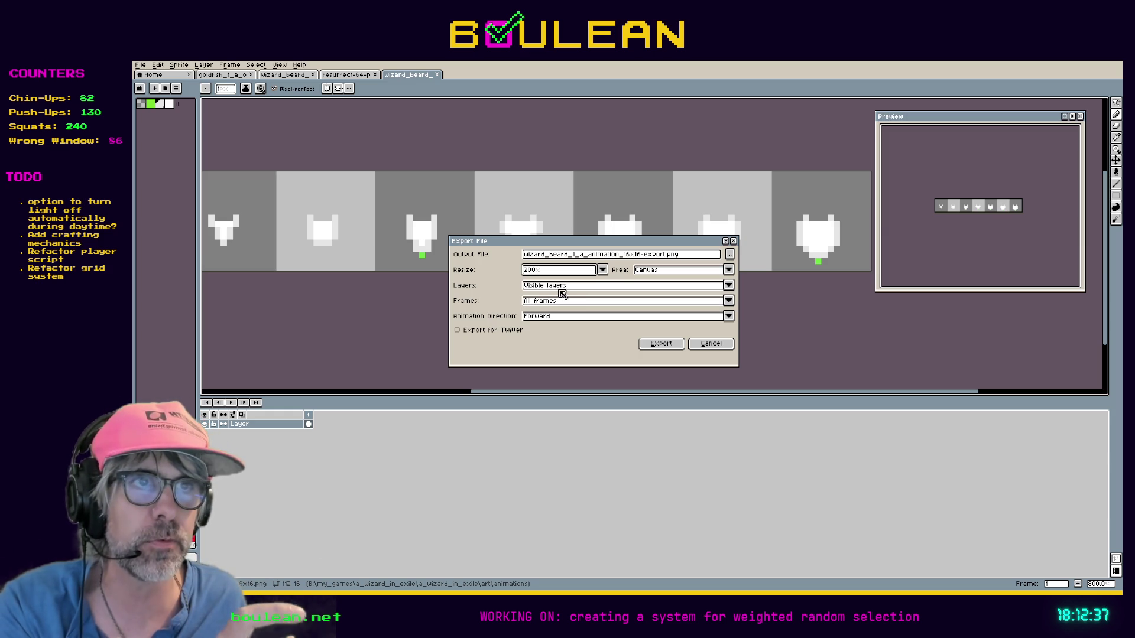
{"action": "left_click", "coordinate": [731, 256]}
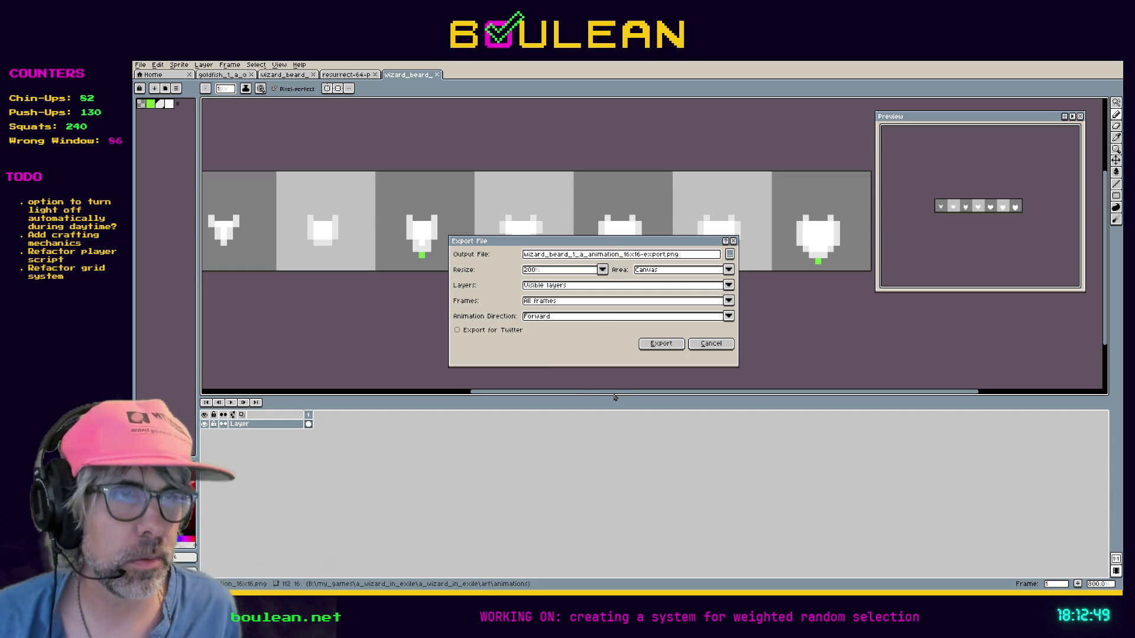
{"action": "key", "text": "ctrl+v"}
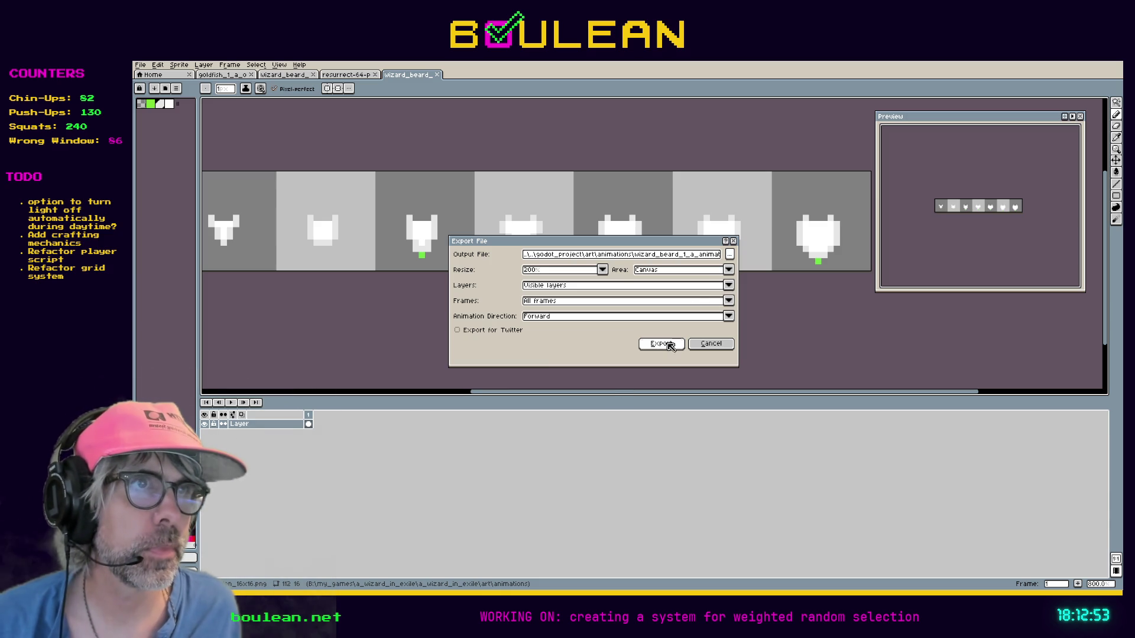
{"action": "left_click", "coordinate": [729, 255]}
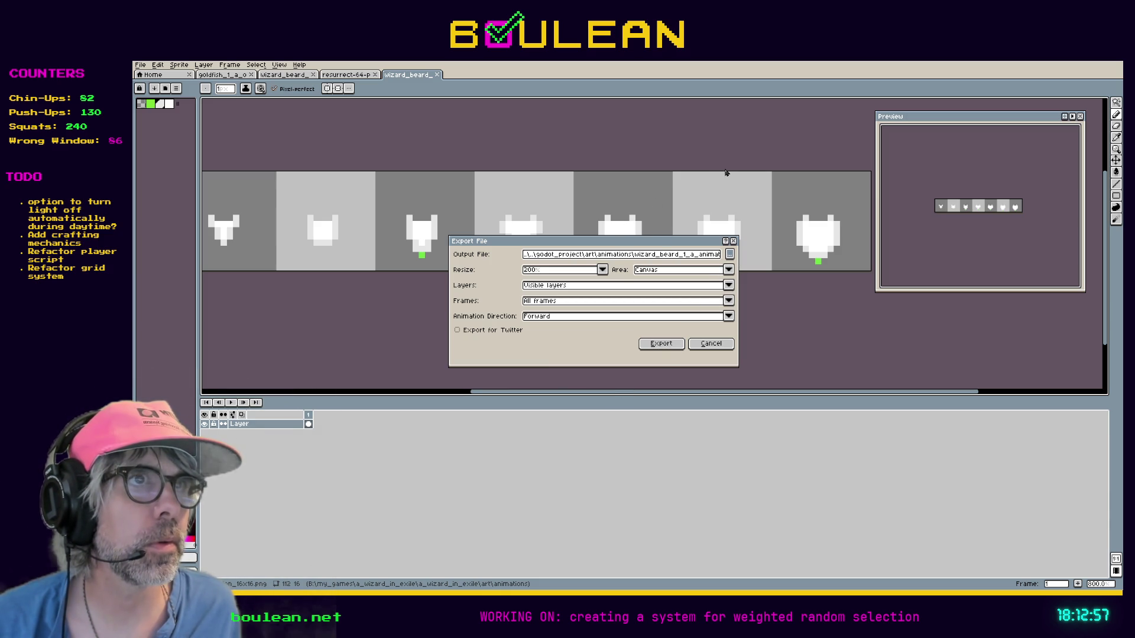
{"action": "left_click", "coordinate": [650, 343]}
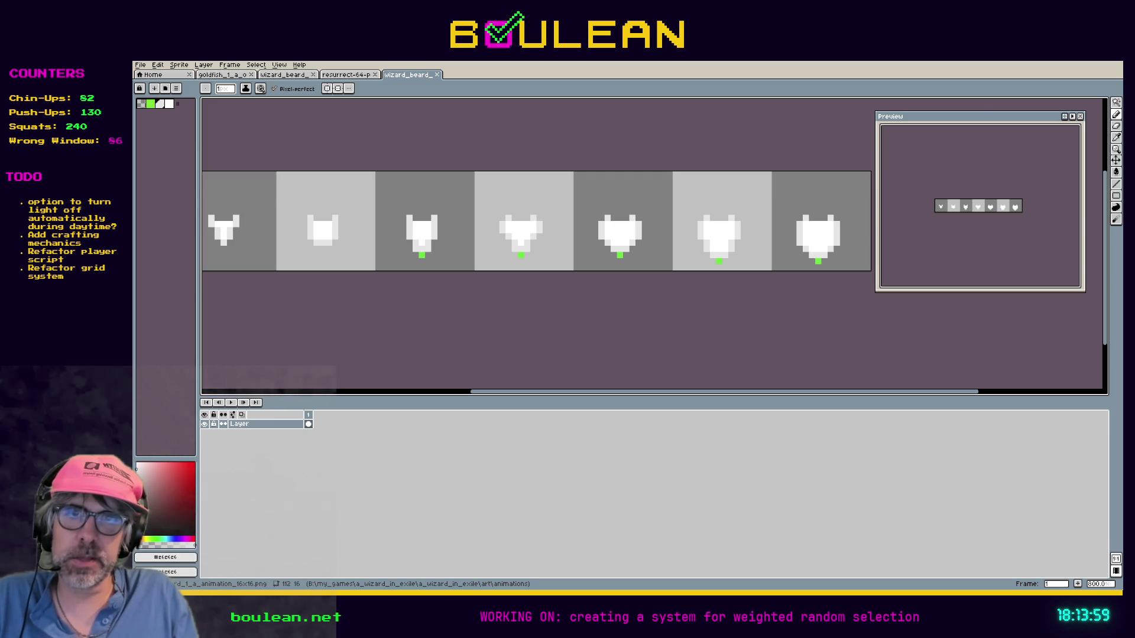
Step: Switch from Aseprite to the Godot editor
{"action": "key", "text": "alt+Tab"}
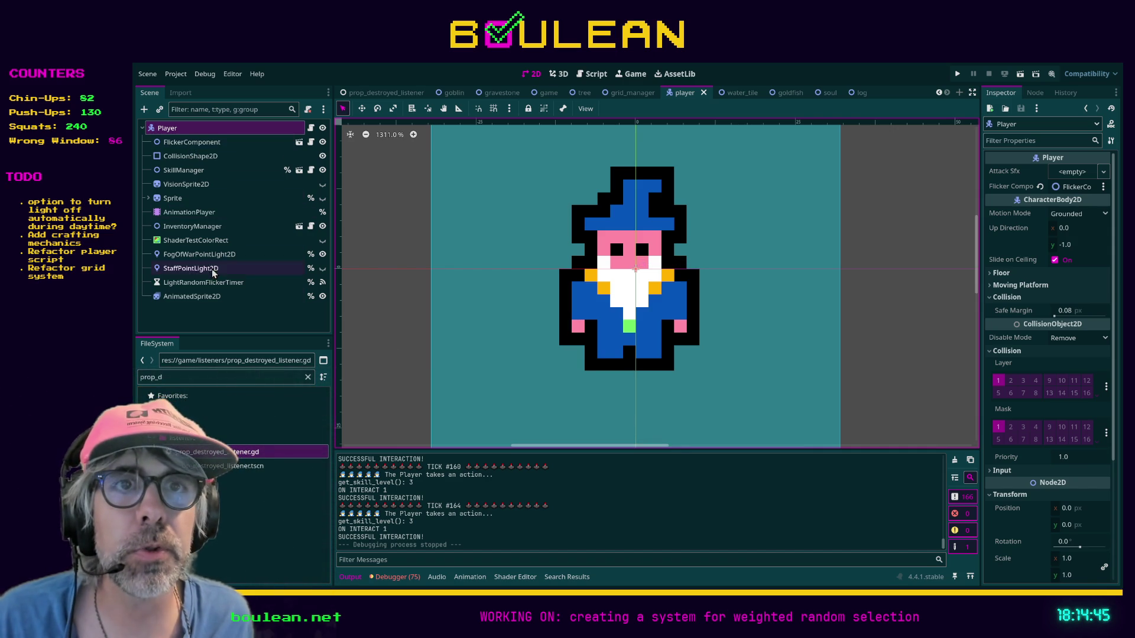
Step: Add a new AnimatedSprite2D under Player and rename it BeardAnimatedSprite2D2
{"action": "left_click", "coordinate": [195, 297]}
{"action": "left_click", "coordinate": [202, 131]}
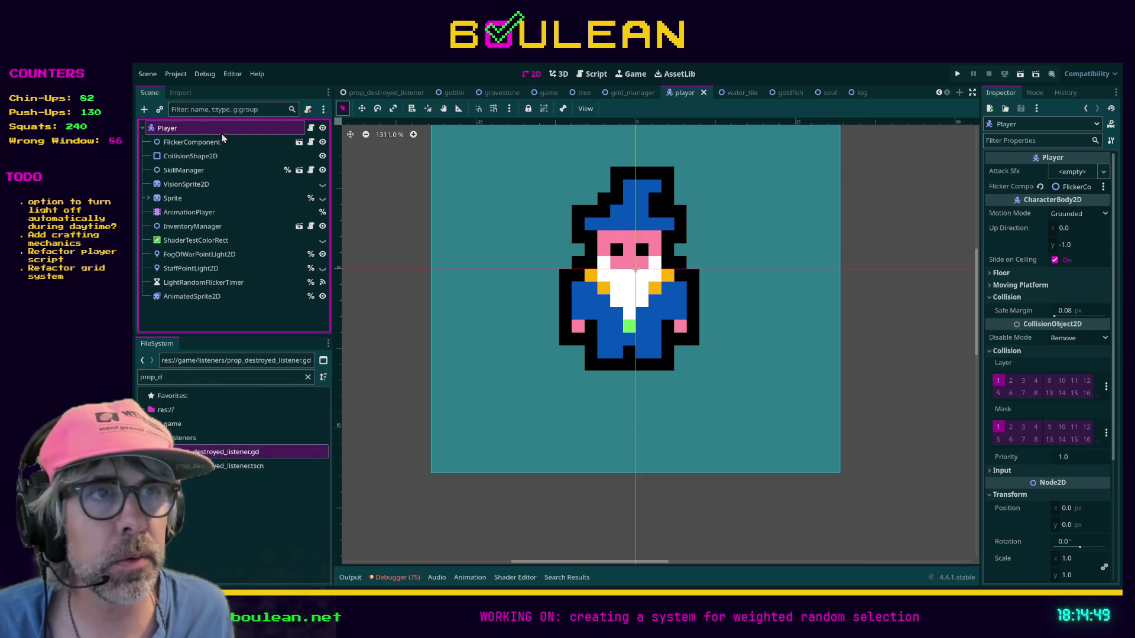
{"action": "key", "text": "ctrl+v"}
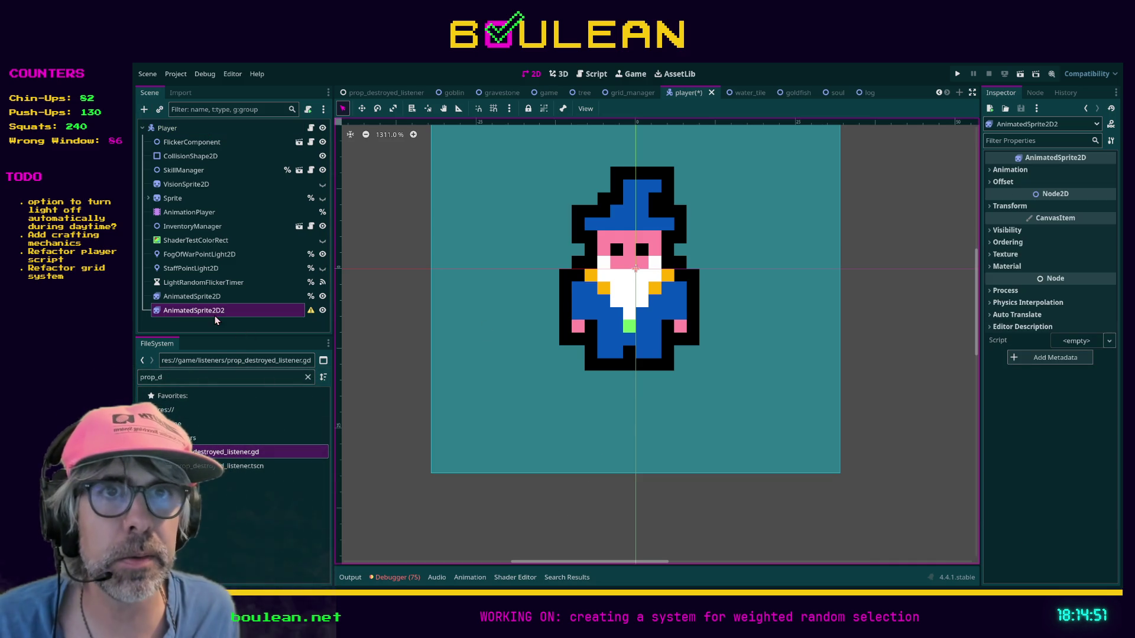
{"action": "left_click", "coordinate": [180, 309]}
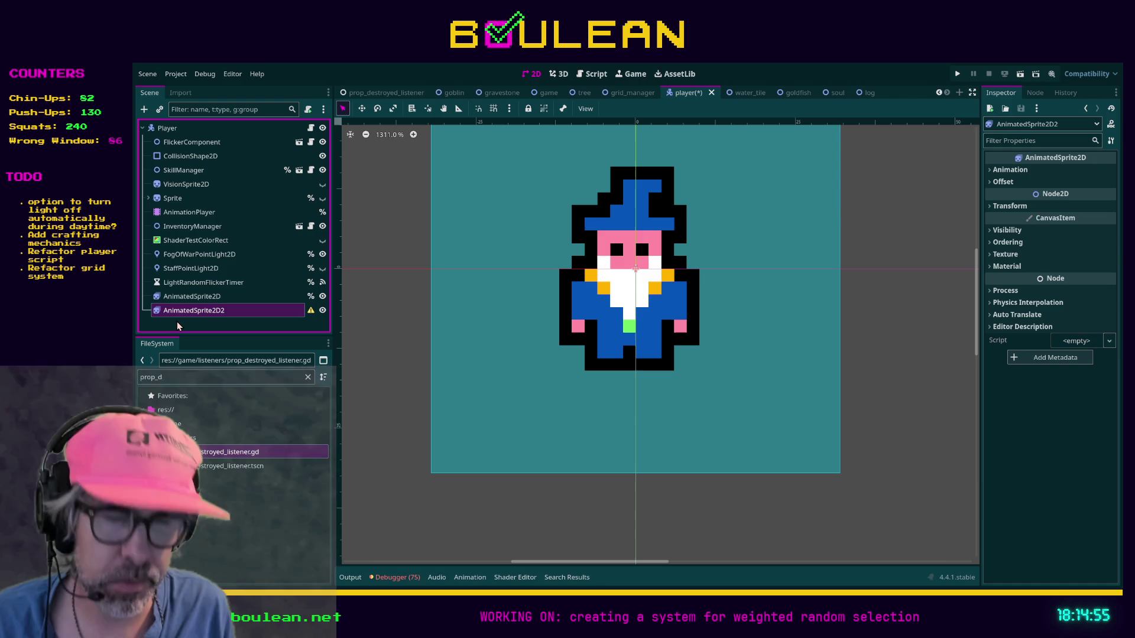
{"action": "type", "text": "Beard"}
{"action": "key", "text": "Return"}
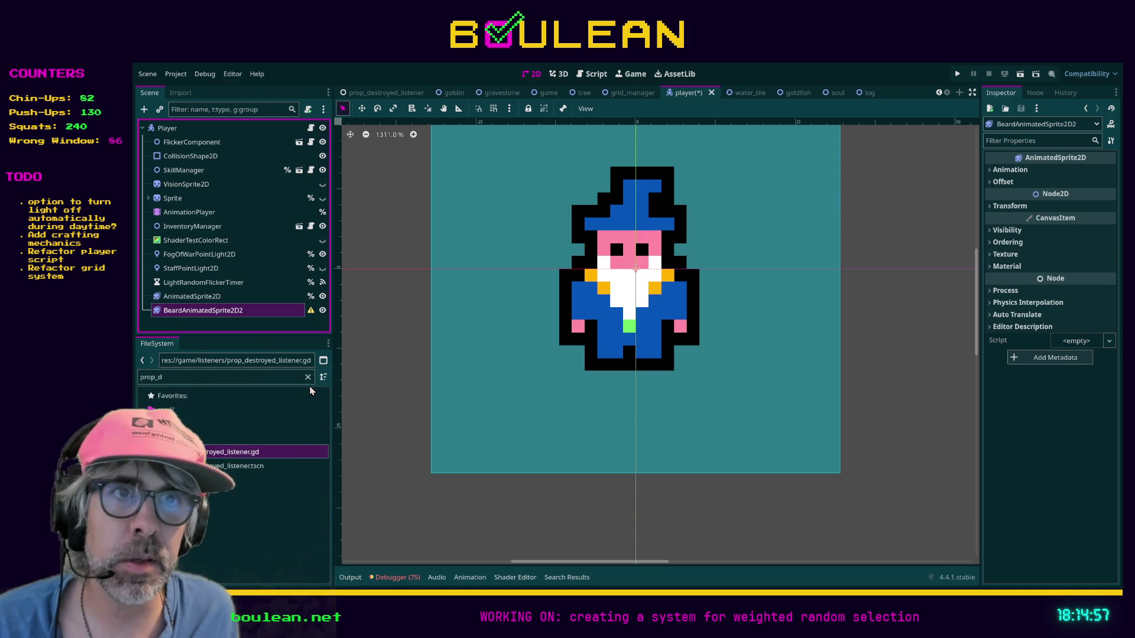
Step: Filter the FileSystem list by 'beard' and expand the new node's animation properties
{"action": "left_click", "coordinate": [307, 377]}
{"action": "type", "text": "beard"}
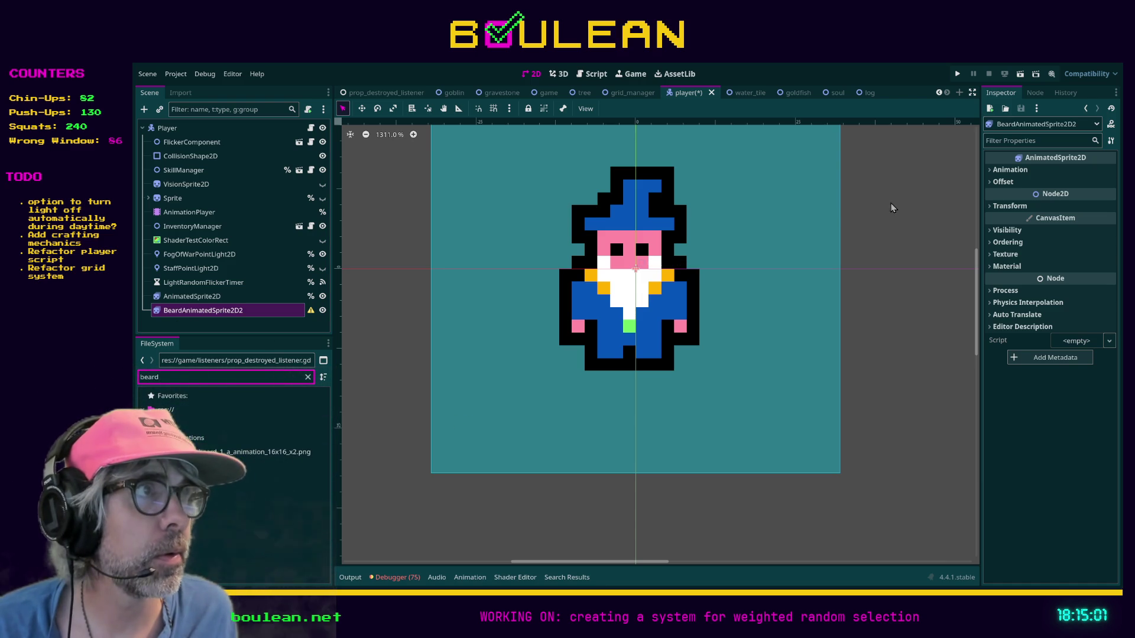
{"action": "left_click", "coordinate": [1010, 170]}
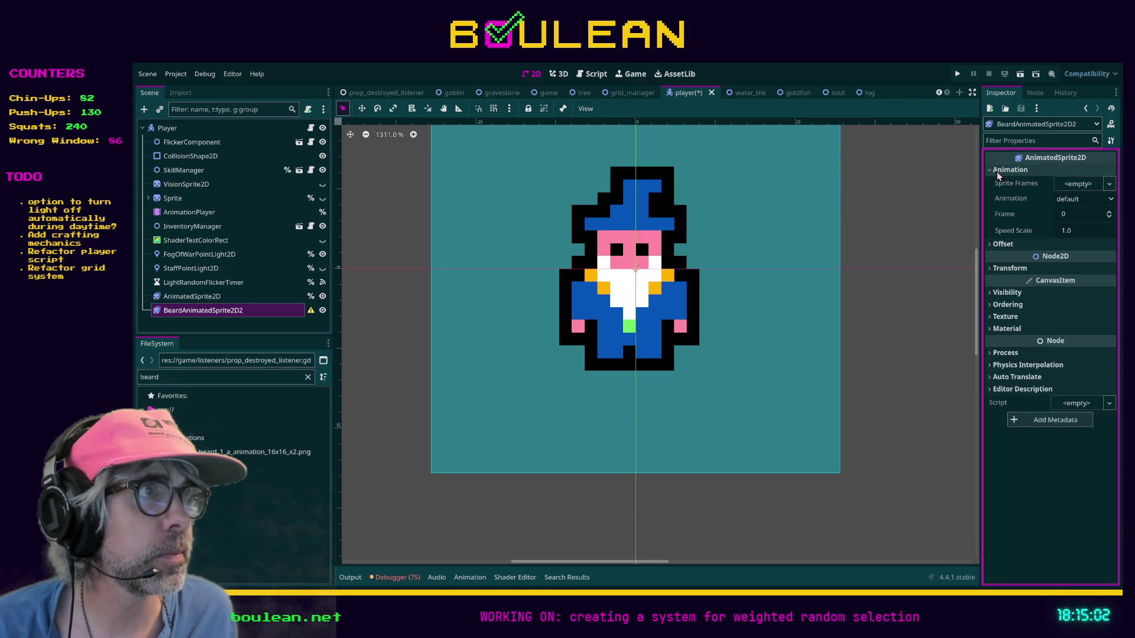
Step: Give the beard node a New SpriteFrames and add the seven sprite-sheet frames 0–6 to default
{"action": "left_click", "coordinate": [1077, 185]}
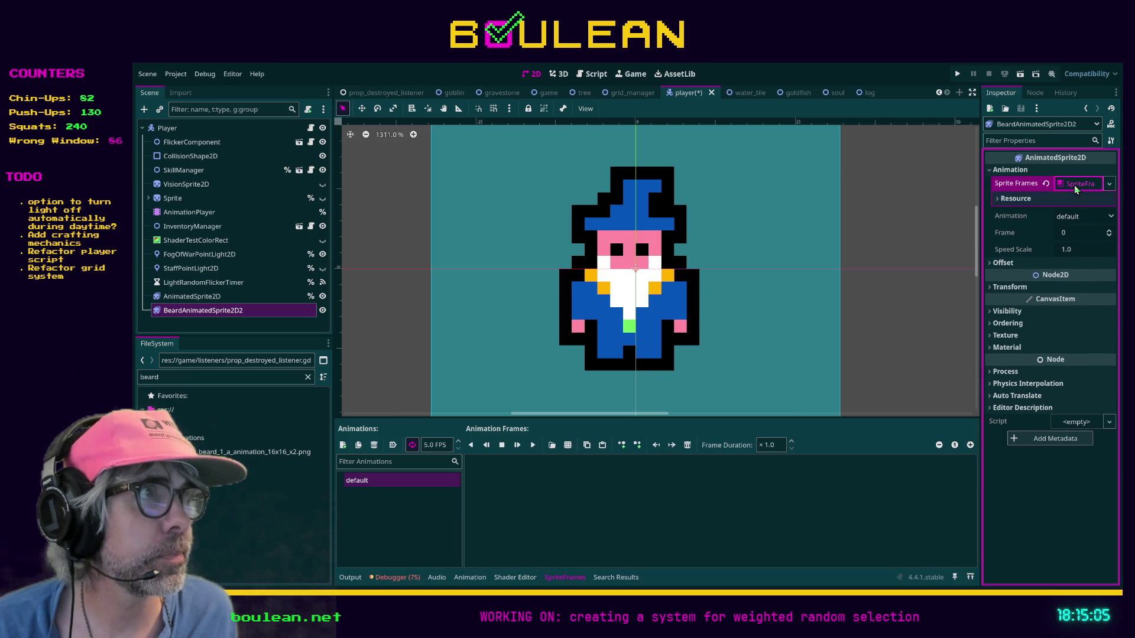
{"action": "left_click", "coordinate": [567, 444]}
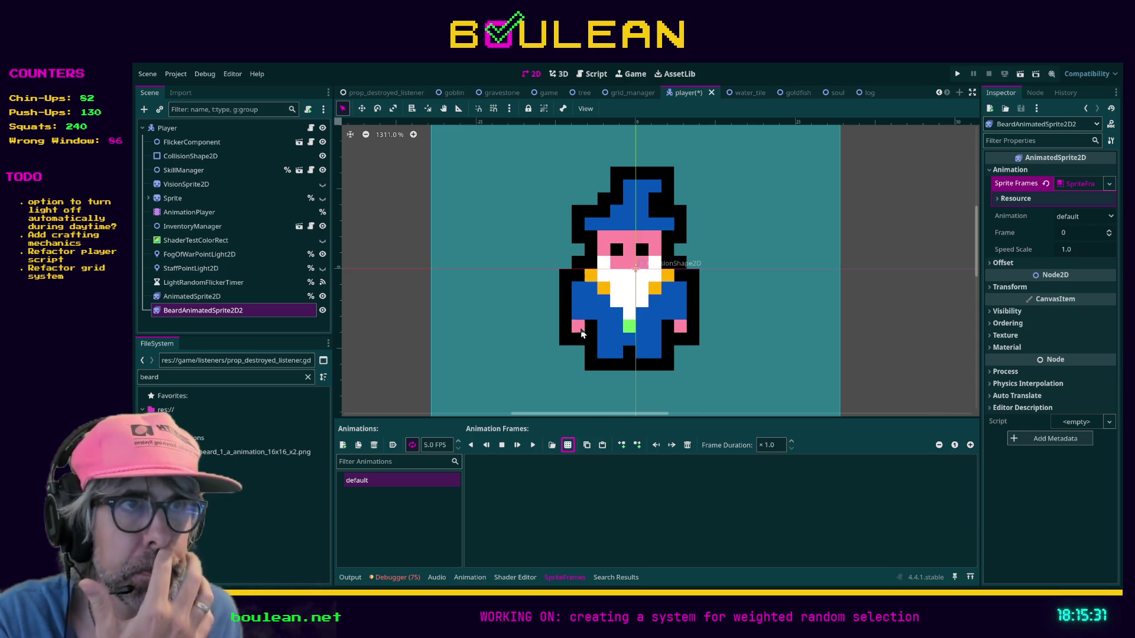
{"action": "key", "text": "ctrl+z"}
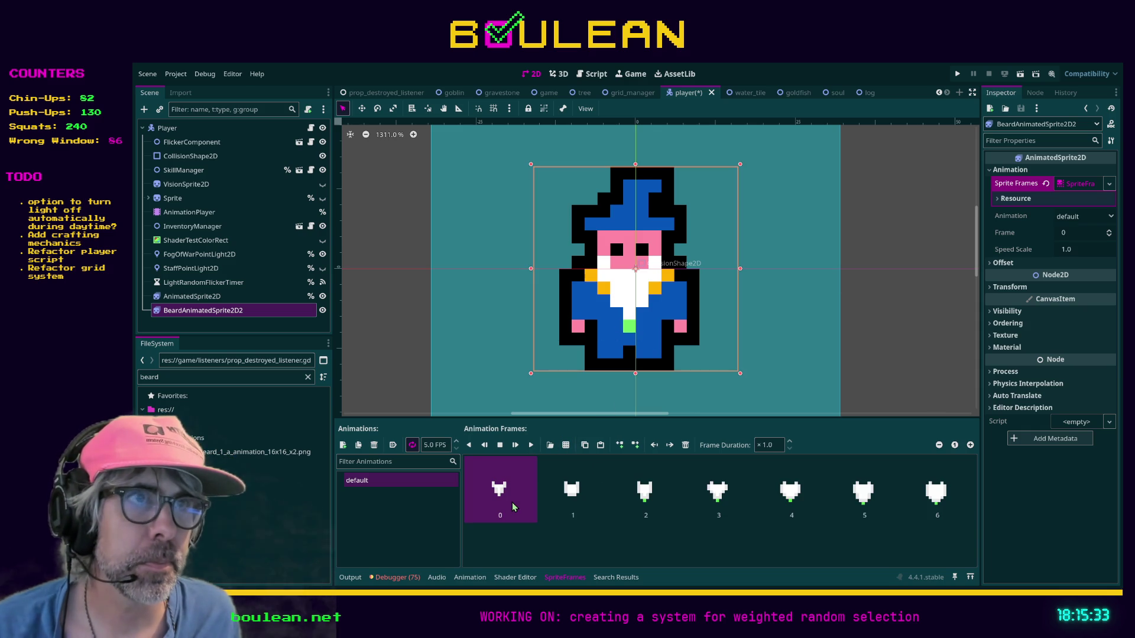
Step: Preview beard frames and try parenting the beard node to the body sprite, then undo it
{"action": "left_click", "coordinate": [583, 489]}
{"action": "left_click", "coordinate": [643, 490]}
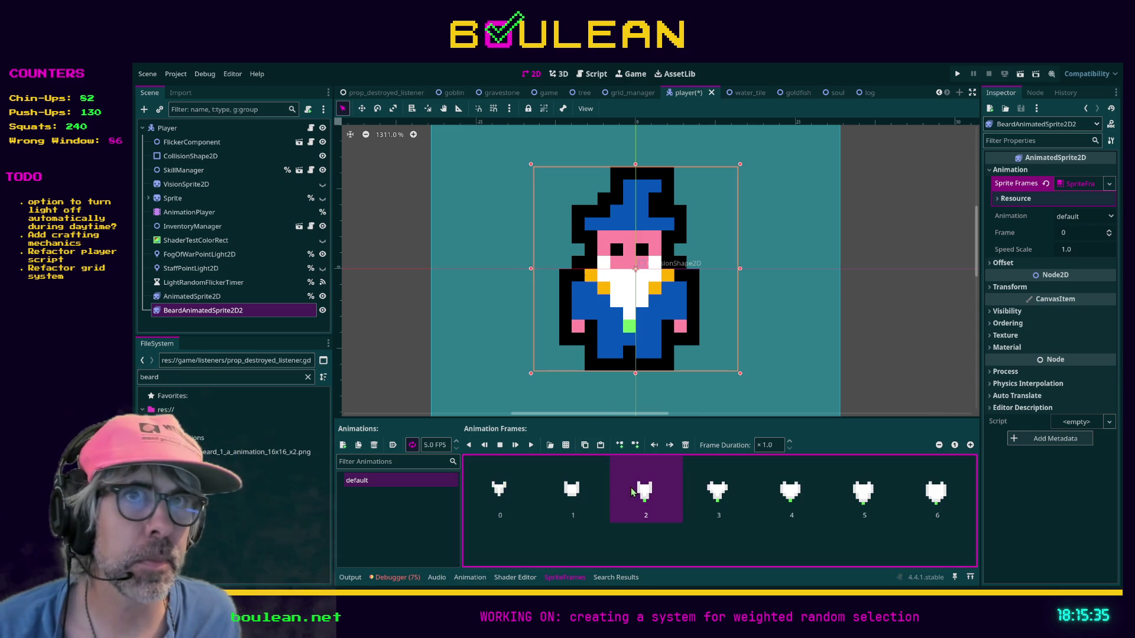
{"action": "left_click_drag", "start_coordinate": [195, 312], "coordinate": [185, 292]}
{"action": "key", "text": "ctrl+z"}
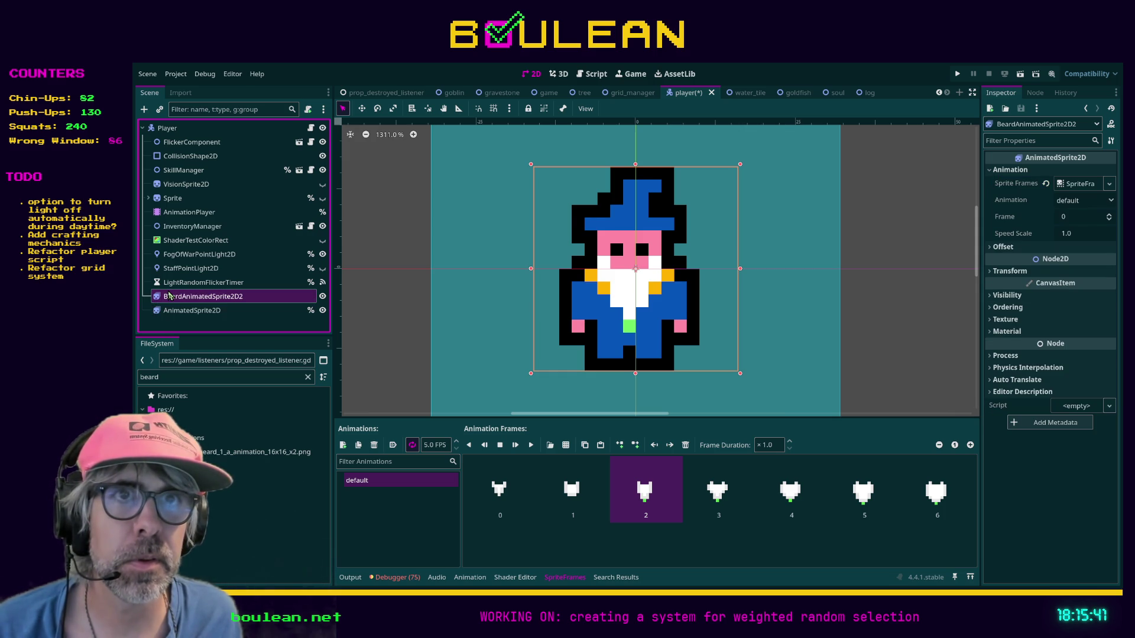
Step: Preview the first beard frames and move the beard node back below AnimatedSprite2D
{"action": "left_click", "coordinate": [569, 506]}
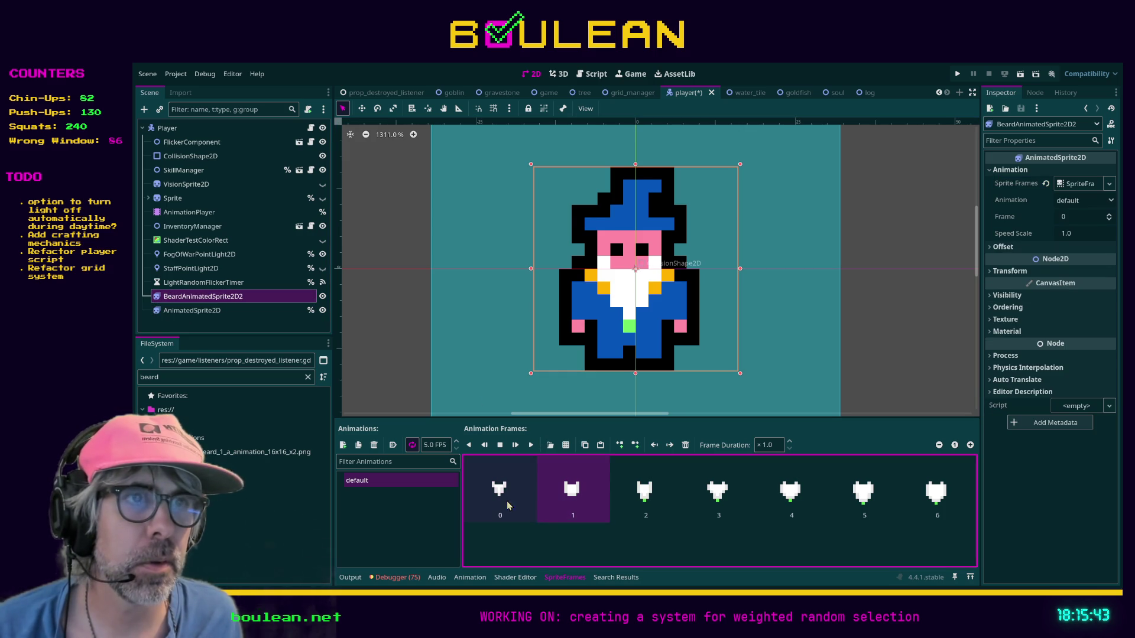
{"action": "left_click", "coordinate": [571, 504]}
{"action": "left_click", "coordinate": [644, 500]}
{"action": "left_click", "coordinate": [719, 496]}
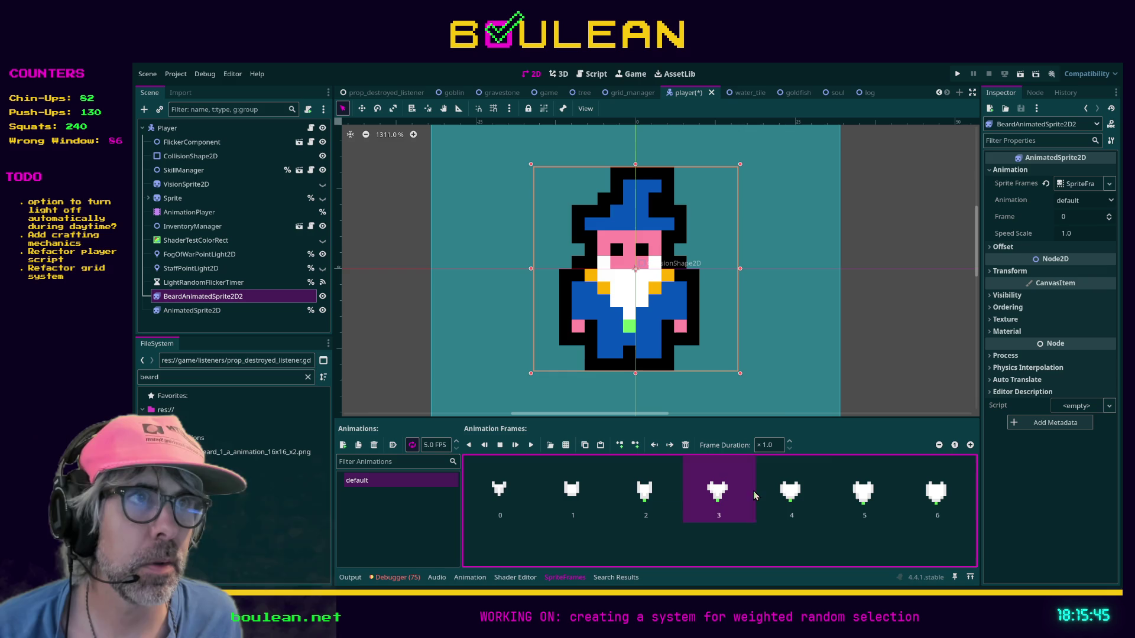
{"action": "left_click", "coordinate": [792, 494]}
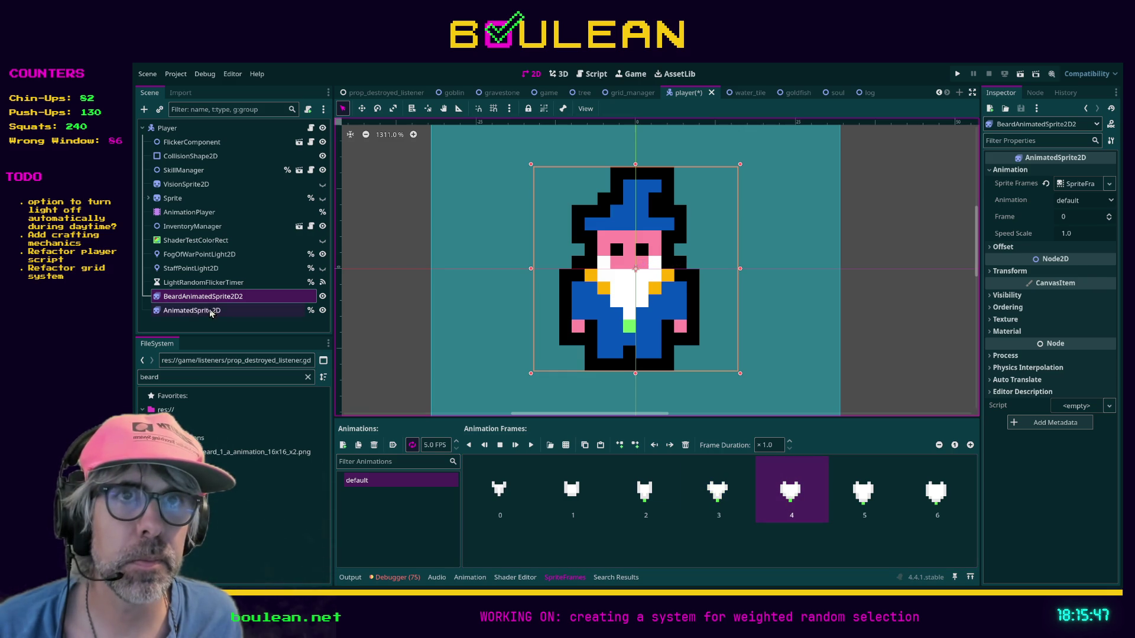
{"action": "left_click_drag", "start_coordinate": [193, 299], "coordinate": [166, 323]}
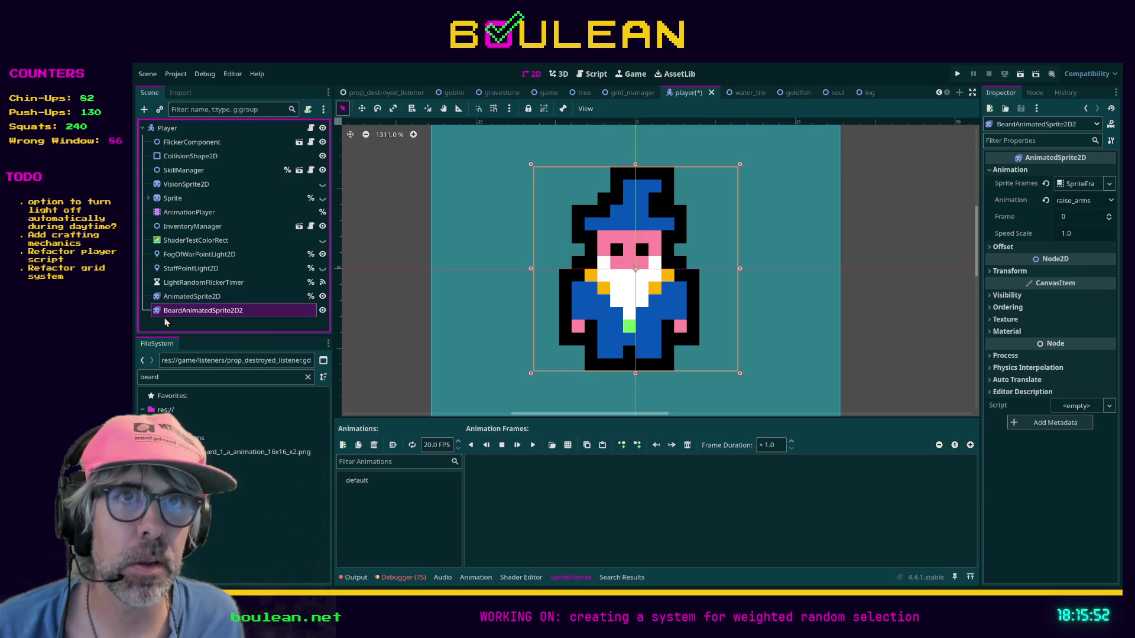
Step: Check more beard frames, then hide the AnimatedSprite2D wizard body and select it
{"action": "left_click", "coordinate": [193, 300]}
{"action": "left_click", "coordinate": [194, 315]}
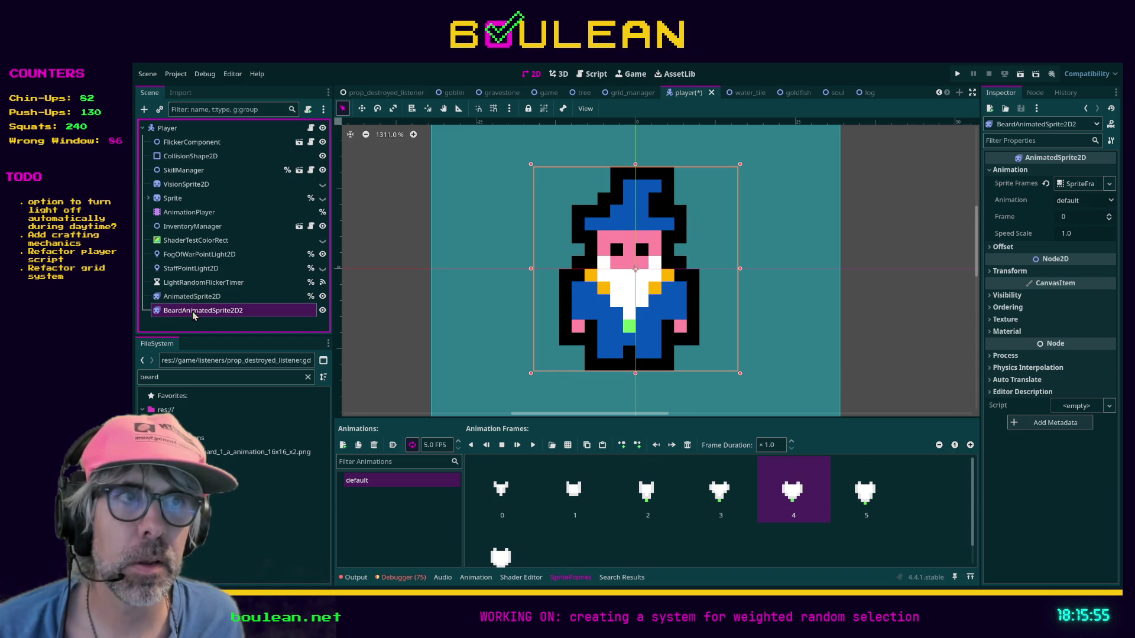
{"action": "left_click", "coordinate": [502, 489]}
{"action": "left_click", "coordinate": [574, 489]}
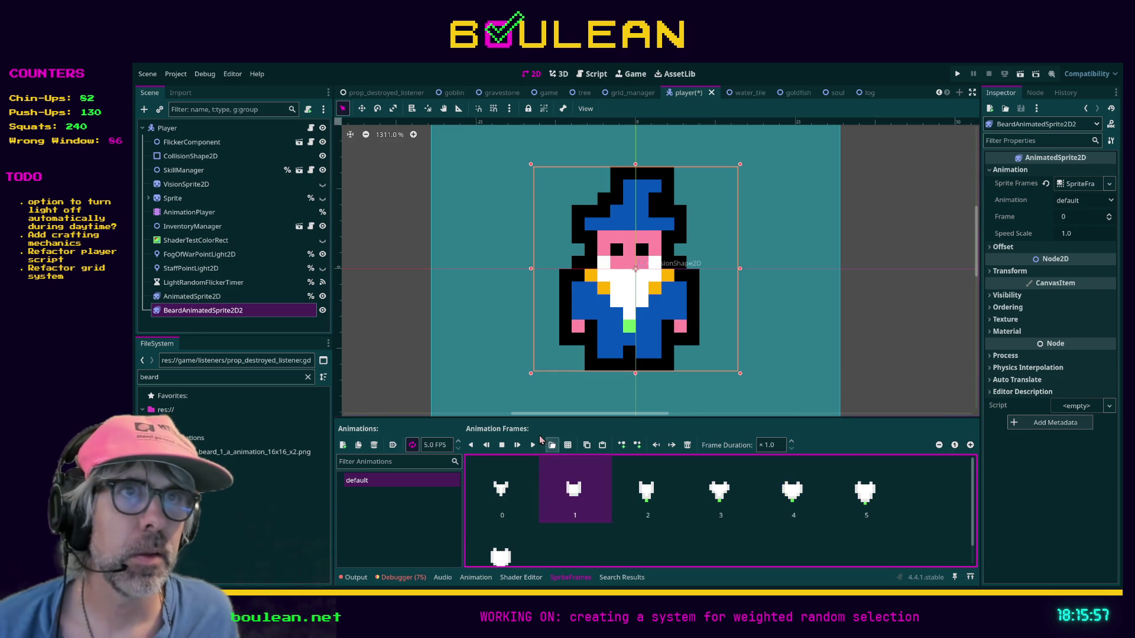
{"action": "scroll", "coordinate": [417, 295], "scroll_direction": "down", "scroll_amount": 2}
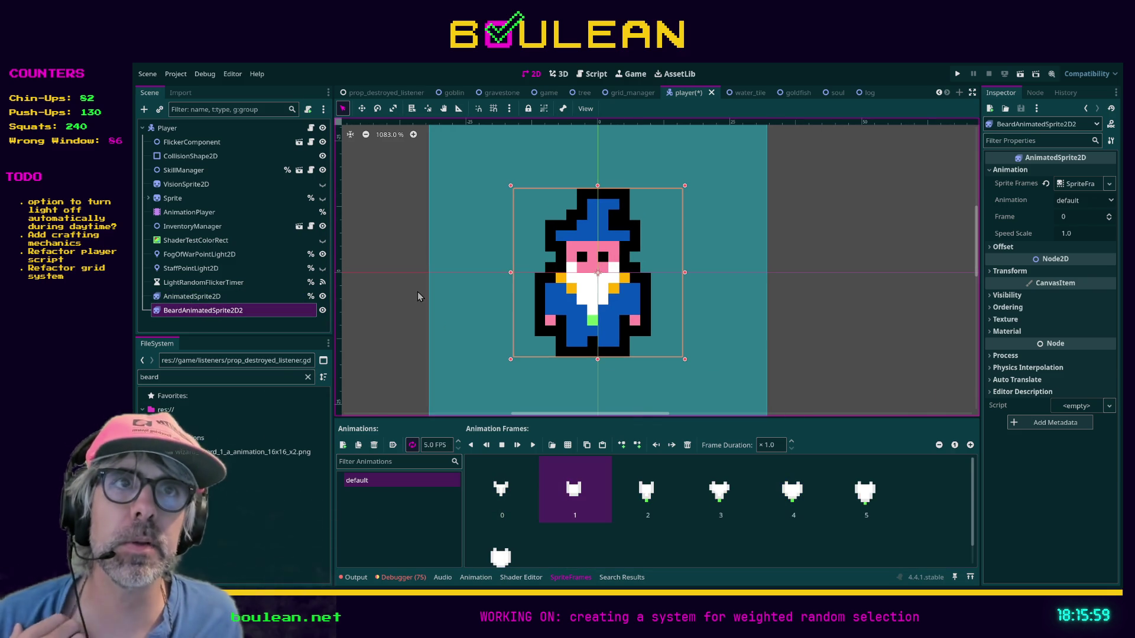
{"action": "left_click", "coordinate": [322, 296]}
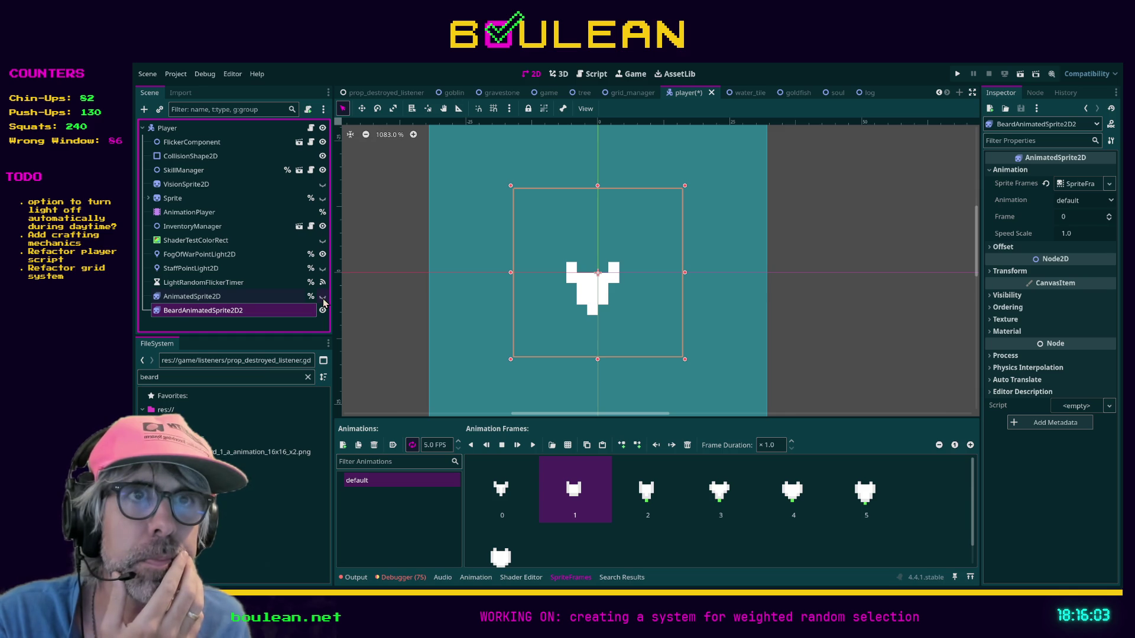
{"action": "left_click", "coordinate": [299, 296]}
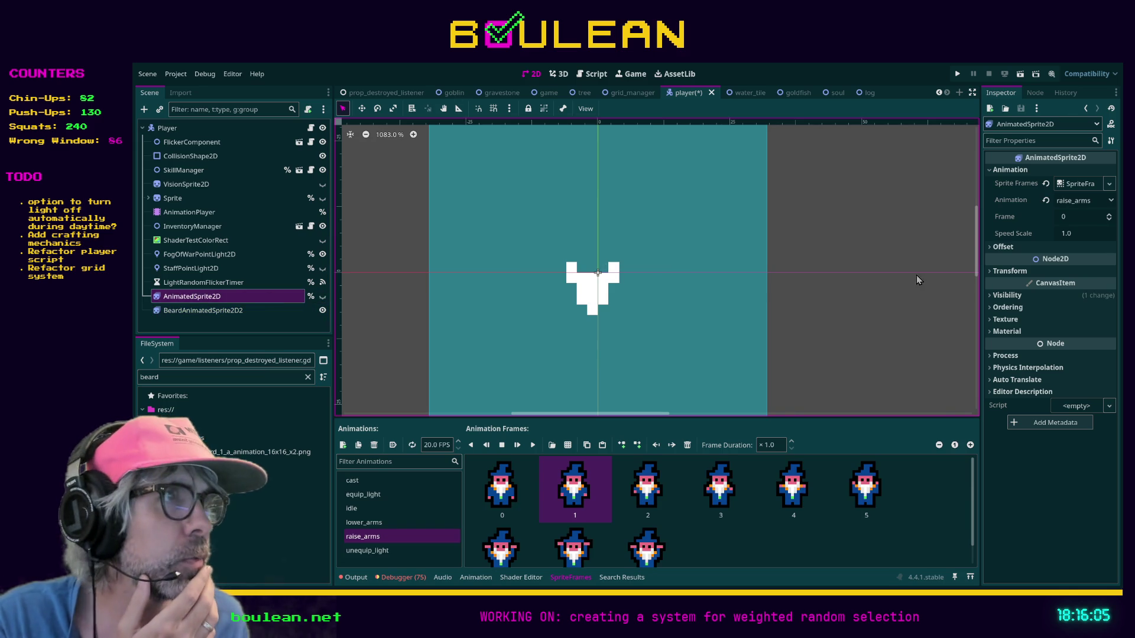